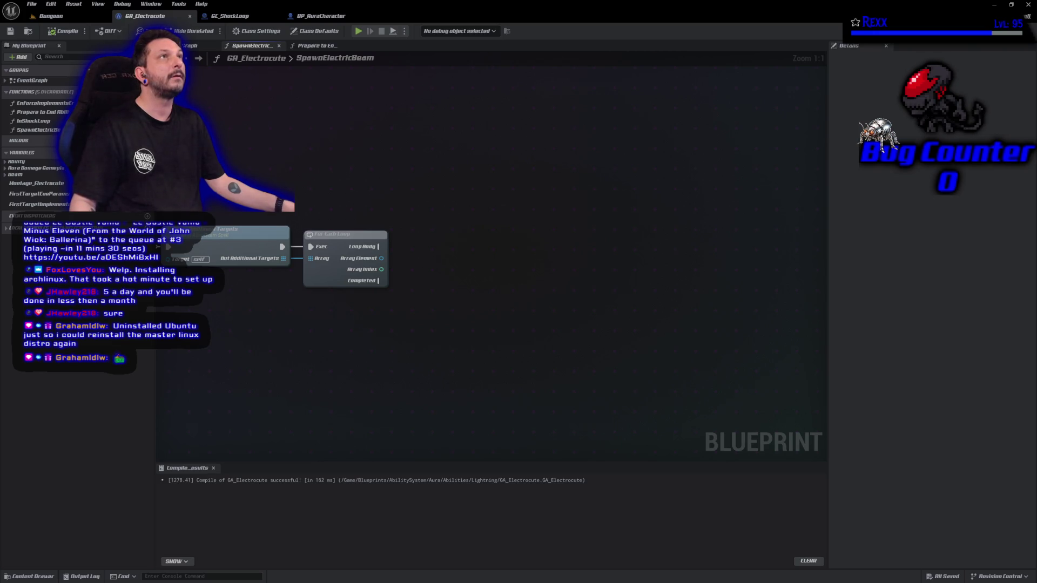
# - Delete the Store Additional Targets and For Each Loop nodes, then compile and save
pyautogui.moveTo(260, 192); pyautogui.dragTo(449, 162)
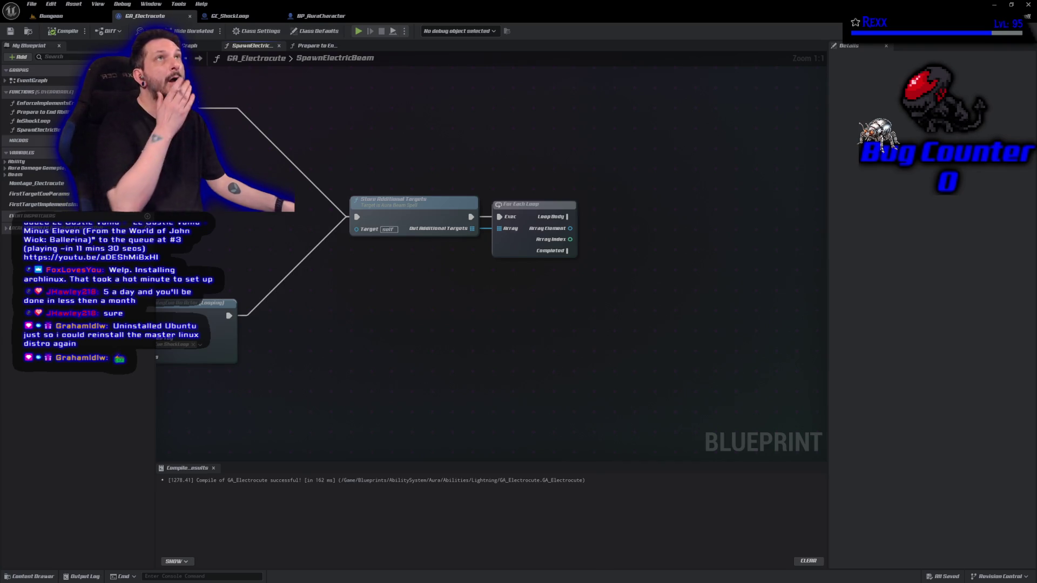
pyautogui.moveTo(388, 151); pyautogui.dragTo(544, 258)
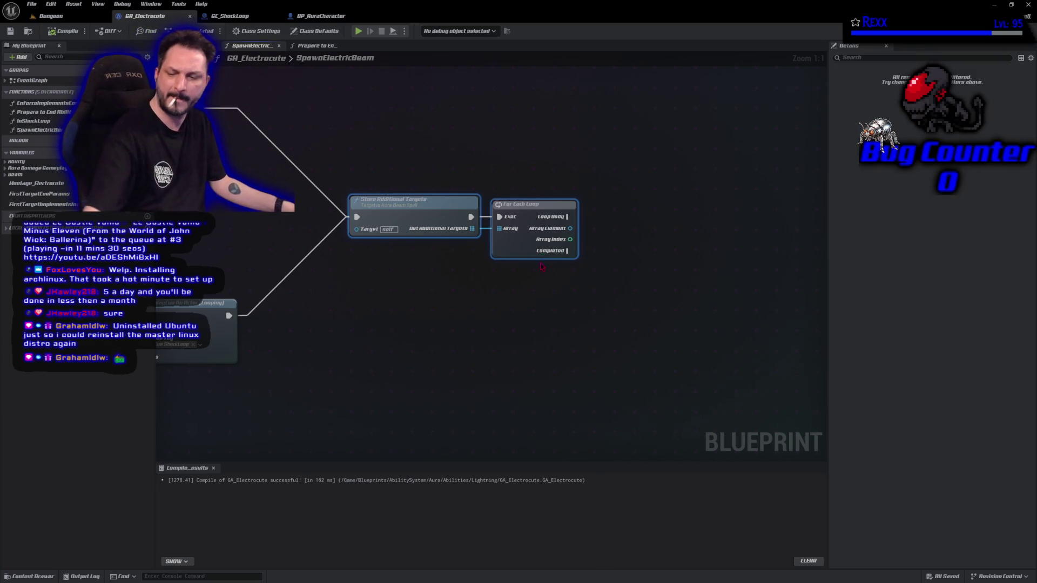
pyautogui.press('Delete')
pyautogui.press('F7')
pyautogui.hotkey('ctrl', 's')
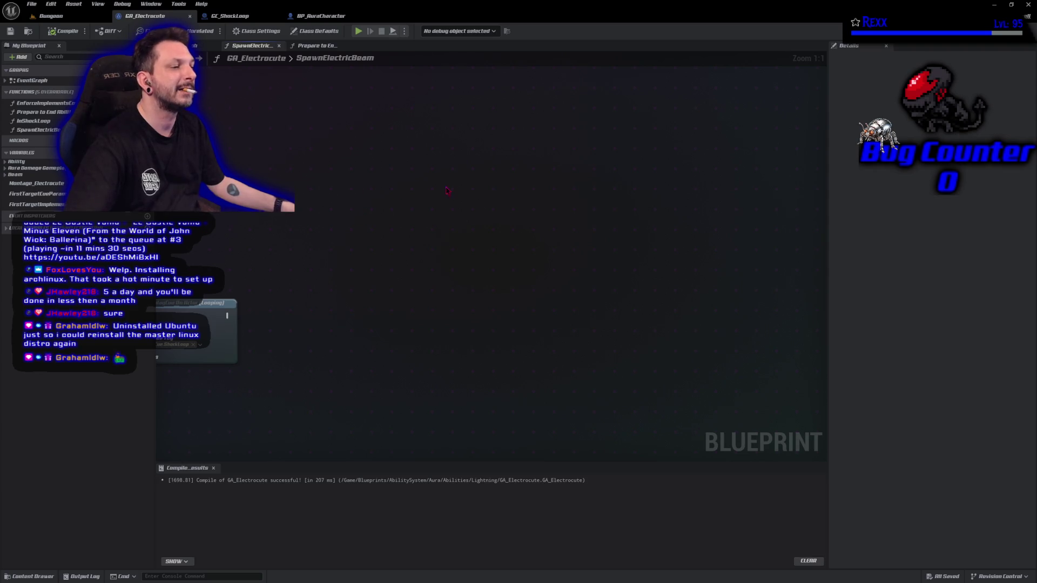
# - Frame the whole graph, then pan across the enemy-check section and the cue nodes
pyautogui.press('Home')
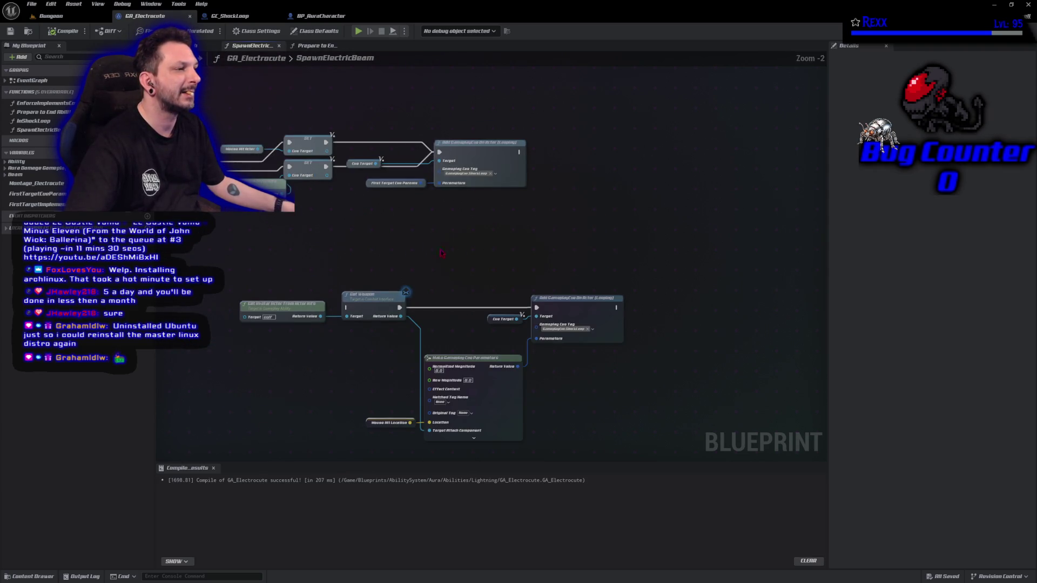
pyautogui.moveTo(335, 267)
pyautogui.mouseDown()
pyautogui.moveTo(640, 268)
pyautogui.moveTo(683, 242)
pyautogui.moveTo(650, 245)
pyautogui.mouseUp()
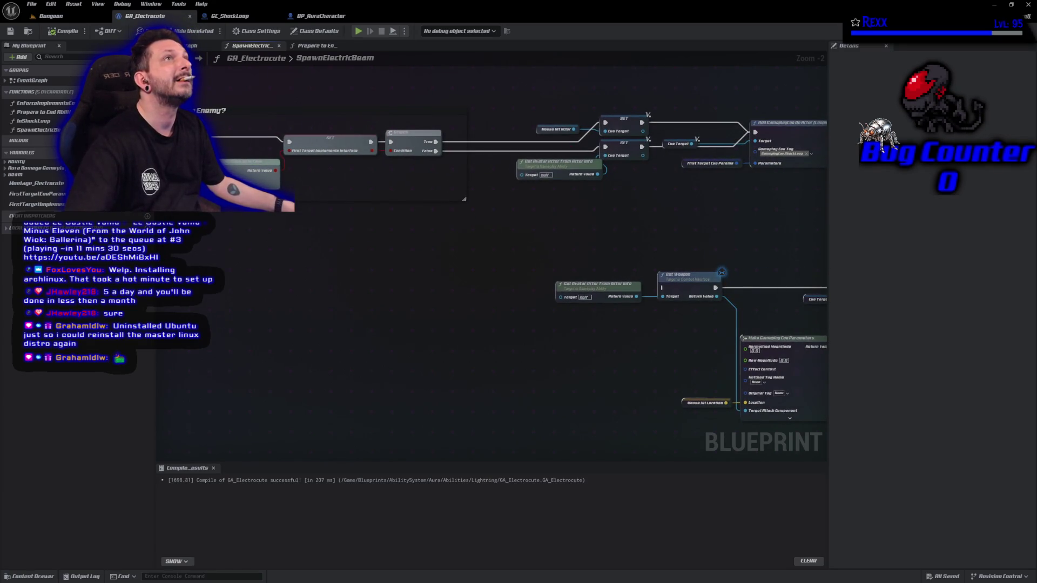
pyautogui.moveTo(679, 225)
pyautogui.mouseDown()
pyautogui.moveTo(505, 280)
pyautogui.moveTo(407, 298)
pyautogui.mouseUp()
pyautogui.moveTo(495, 303)
pyautogui.mouseDown()
pyautogui.moveTo(405, 227)
pyautogui.moveTo(472, 244)
pyautogui.mouseUp()
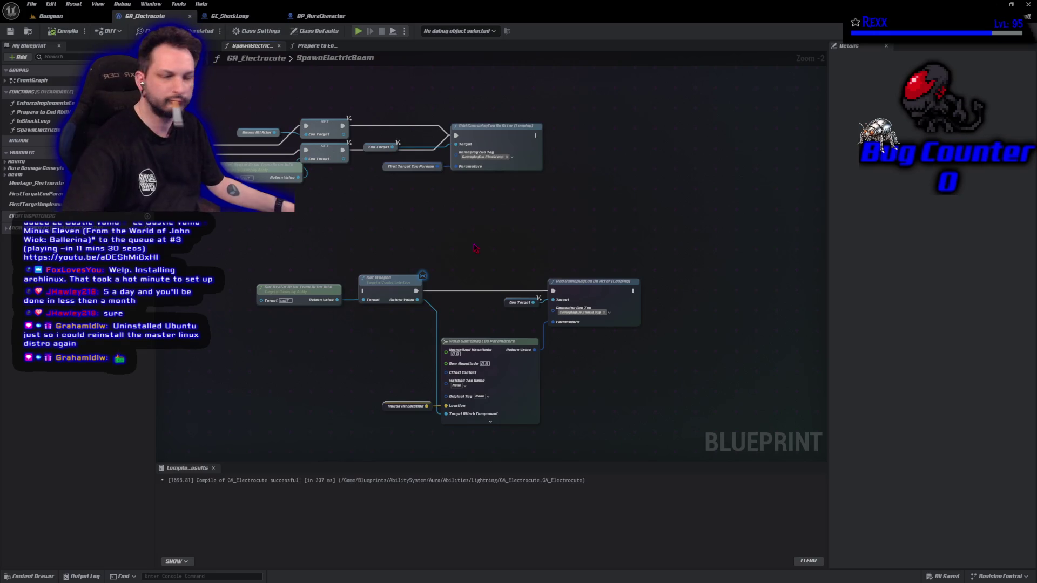
# - Restore Store Additional Targets with its loop, detach the lower cue node, move them up, and compile
pyautogui.hotkey('ctrl', 'z')
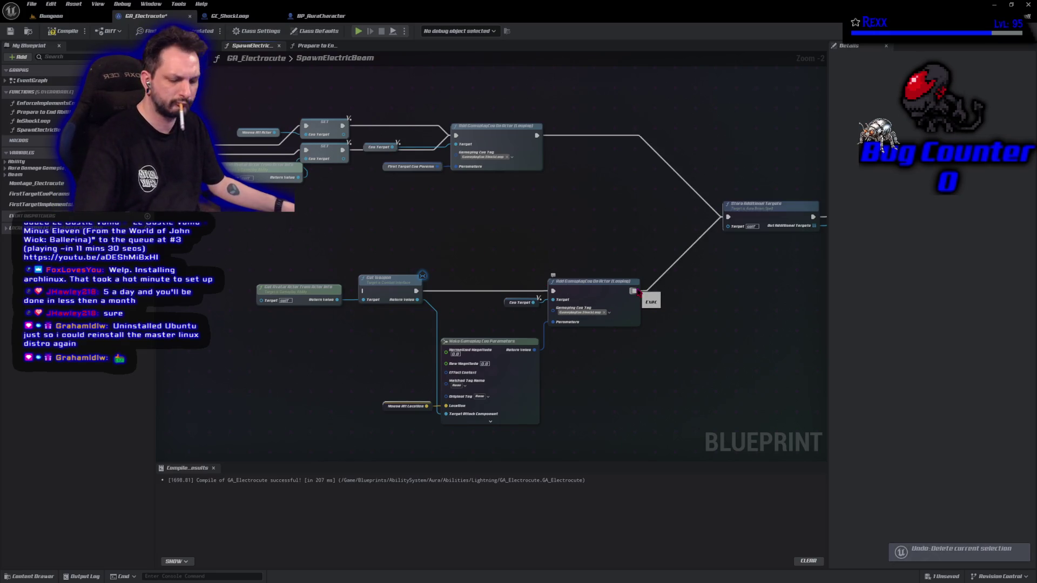
pyautogui.keyDown('alt'); pyautogui.click(633, 291); pyautogui.keyUp('alt')
pyautogui.moveTo(755, 264); pyautogui.dragTo(579, 288)
pyautogui.moveTo(579, 198); pyautogui.dragTo(723, 276)
pyautogui.moveTo(599, 233)
pyautogui.mouseDown()
pyautogui.moveTo(508, 165)
pyautogui.moveTo(465, 157)
pyautogui.mouseUp()
pyautogui.click(60, 33)
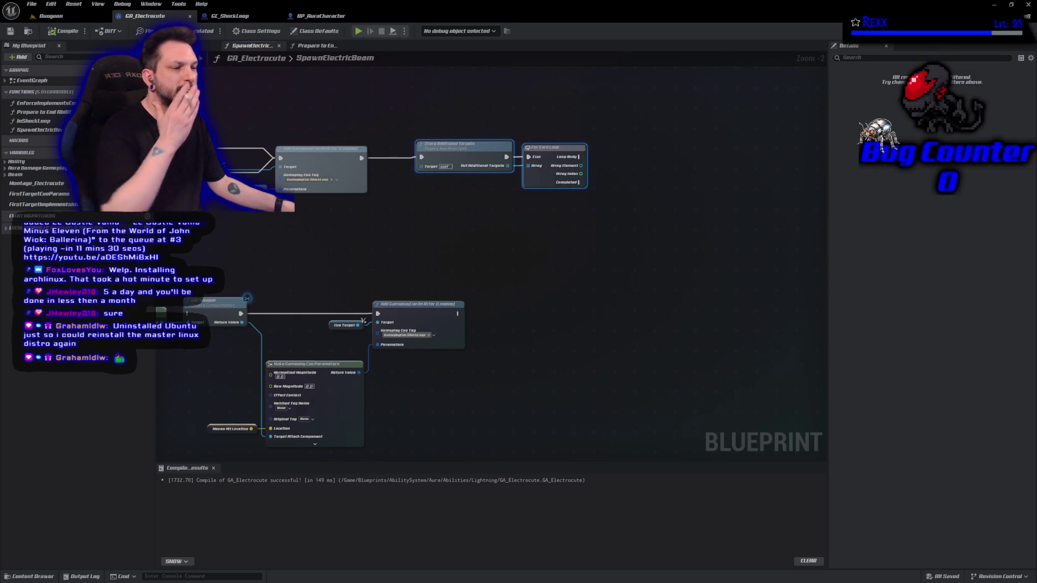
# - Delete the lower Add GameplayCue On Actor node chain
pyautogui.moveTo(226, 249)
pyautogui.mouseDown()
pyautogui.moveTo(551, 196)
pyautogui.moveTo(284, 228)
pyautogui.moveTo(333, 227)
pyautogui.mouseUp()
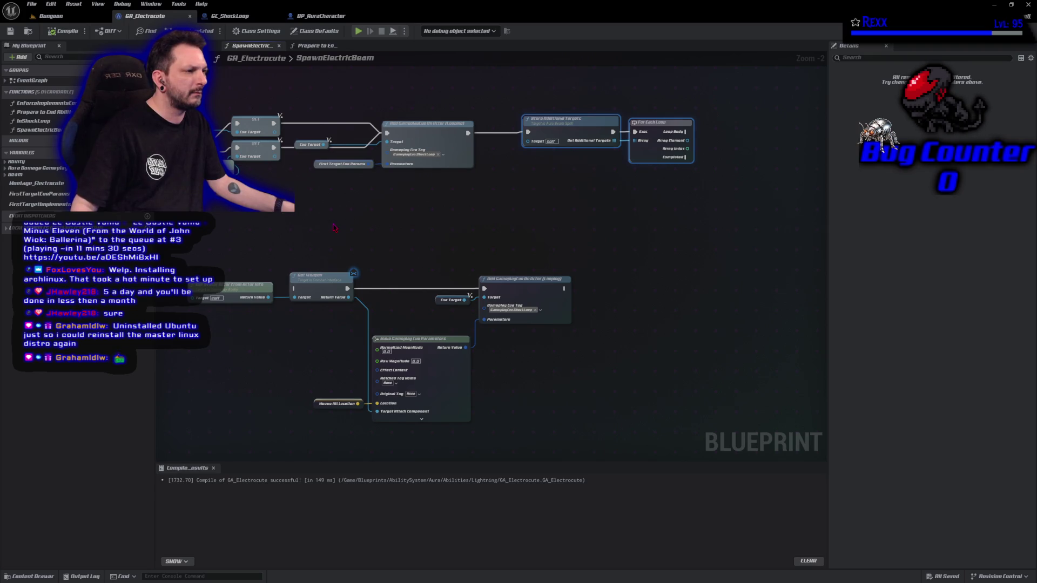
pyautogui.moveTo(333, 227)
pyautogui.mouseDown()
pyautogui.moveTo(324, 92)
pyautogui.moveTo(337, 90)
pyautogui.moveTo(312, 47)
pyautogui.moveTo(446, 40)
pyautogui.moveTo(413, 39)
pyautogui.mouseUp()
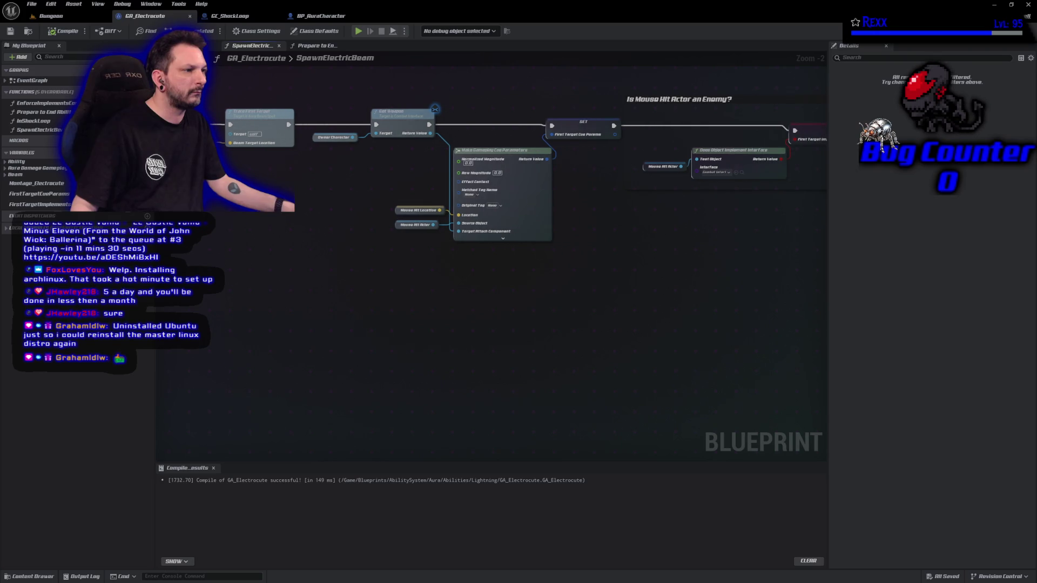
pyautogui.moveTo(414, 36); pyautogui.dragTo(430, 160)
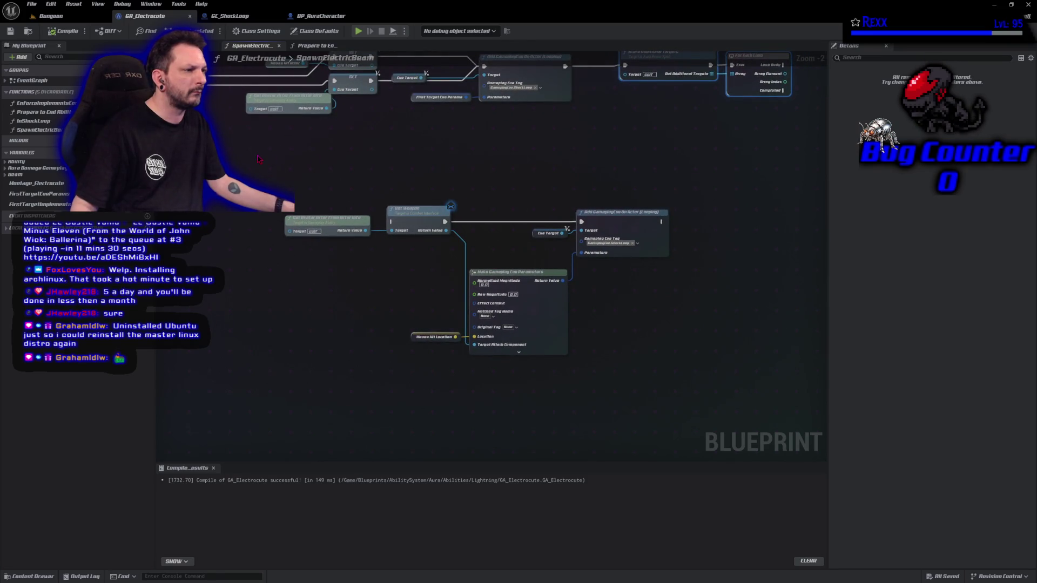
pyautogui.moveTo(278, 157)
pyautogui.mouseDown()
pyautogui.moveTo(558, 351)
pyautogui.moveTo(702, 351)
pyautogui.moveTo(715, 361)
pyautogui.mouseUp()
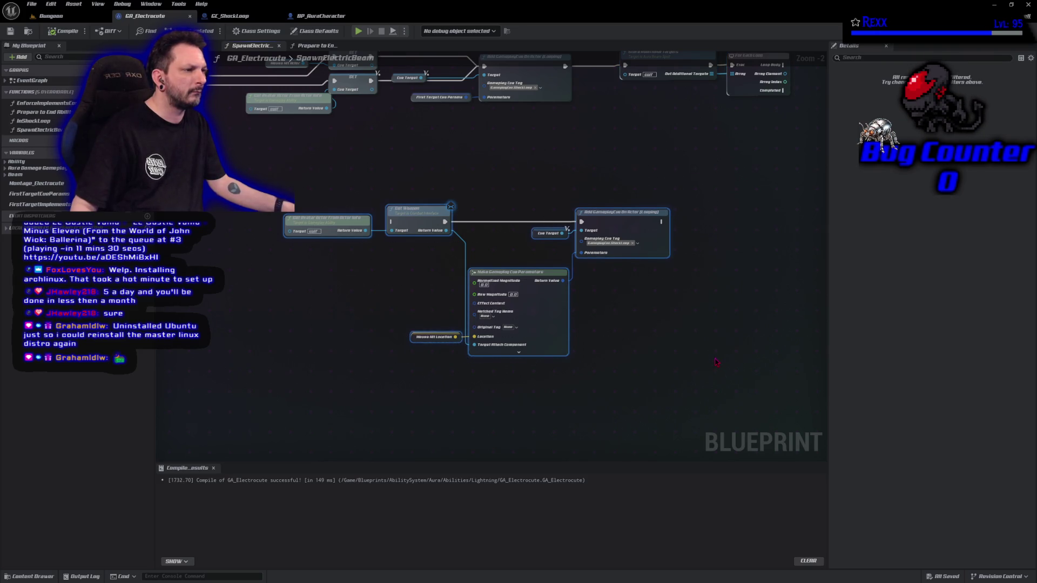
pyautogui.press('Delete')
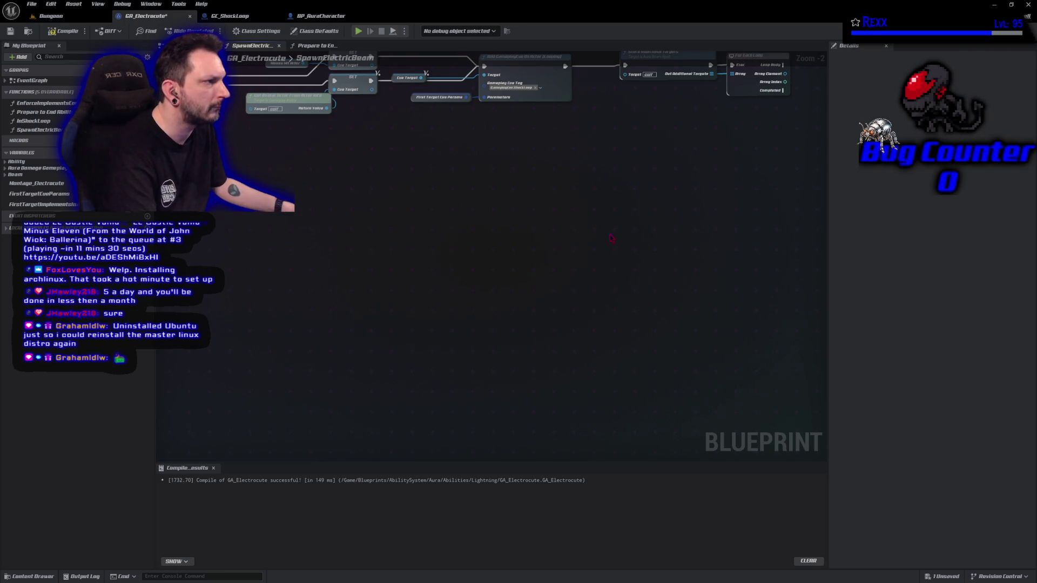
# - Compile and save GA_Electrocute, then add a new function, NewFunction, to the blueprint
pyautogui.click(64, 31)
pyautogui.scroll(-1, 391, 266)
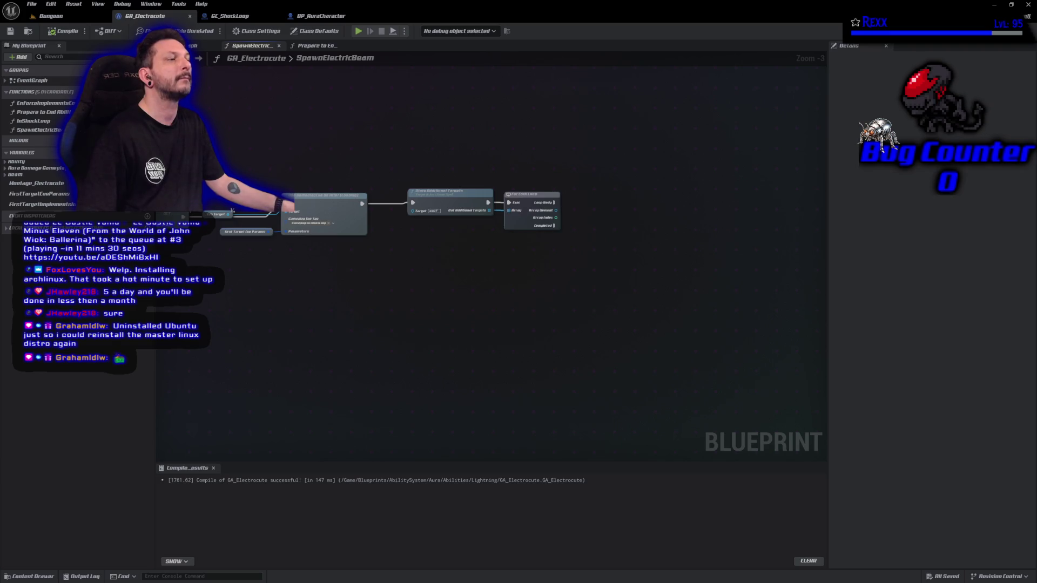
pyautogui.scroll(4, 493, 278)
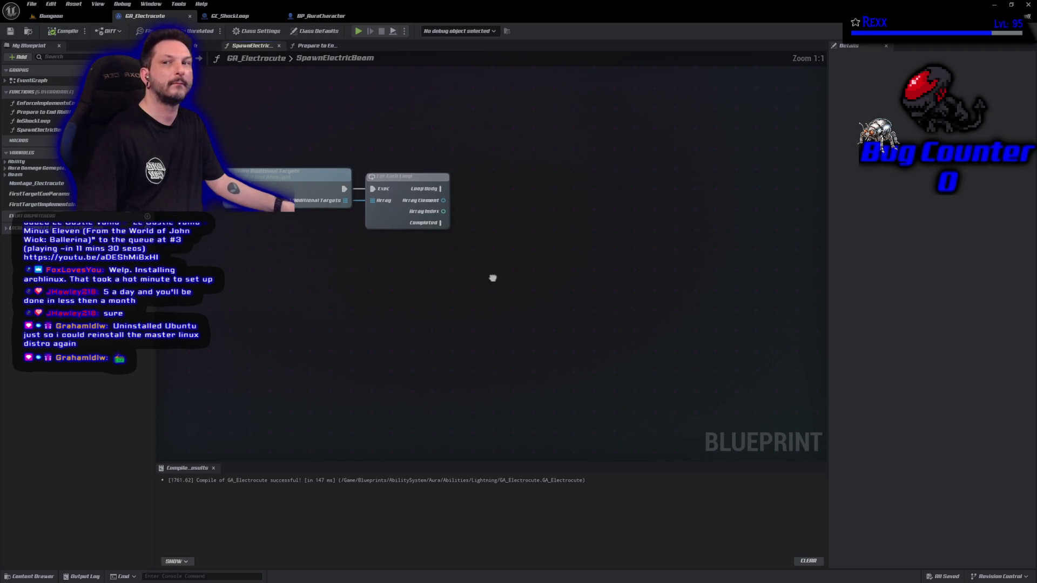
pyautogui.moveTo(493, 278); pyautogui.dragTo(470, 323)
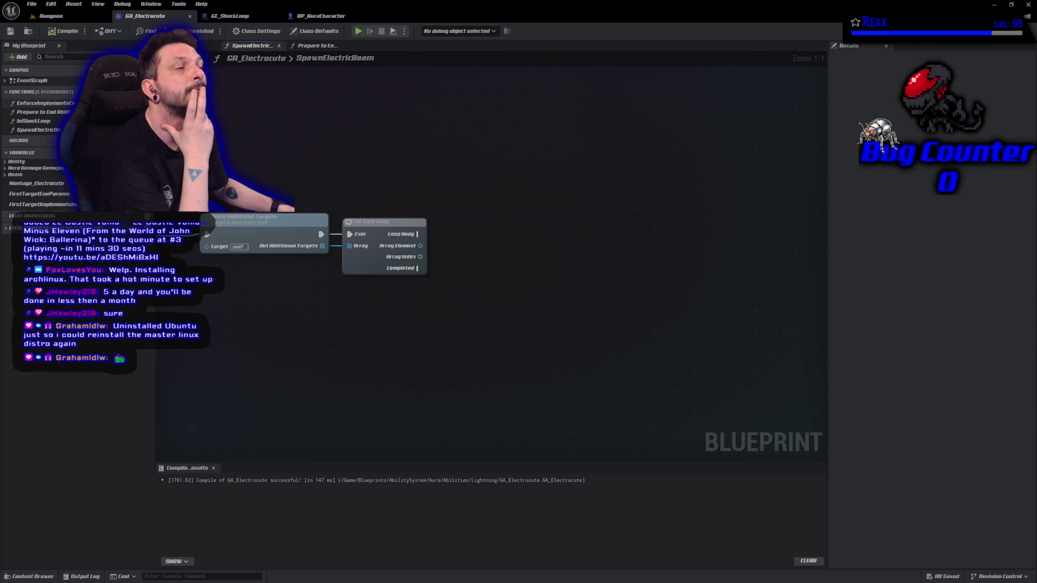
pyautogui.click(148, 91)
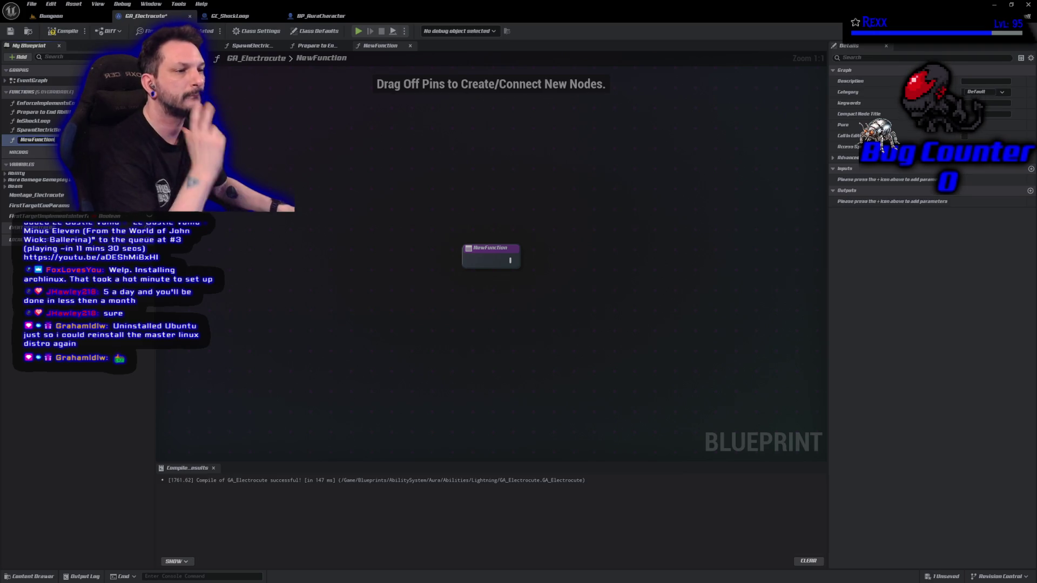
# - Rename NewFunction to AddShockLoopCueToAdditionalTarget, then compile and save the blueprint
pyautogui.write('Add')
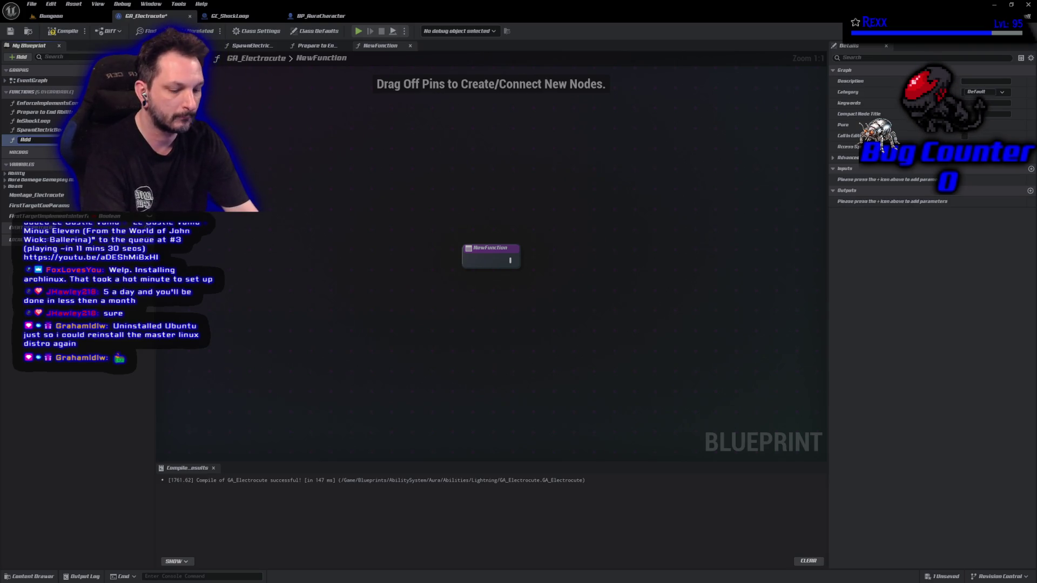
pyautogui.write('ShockLoop')
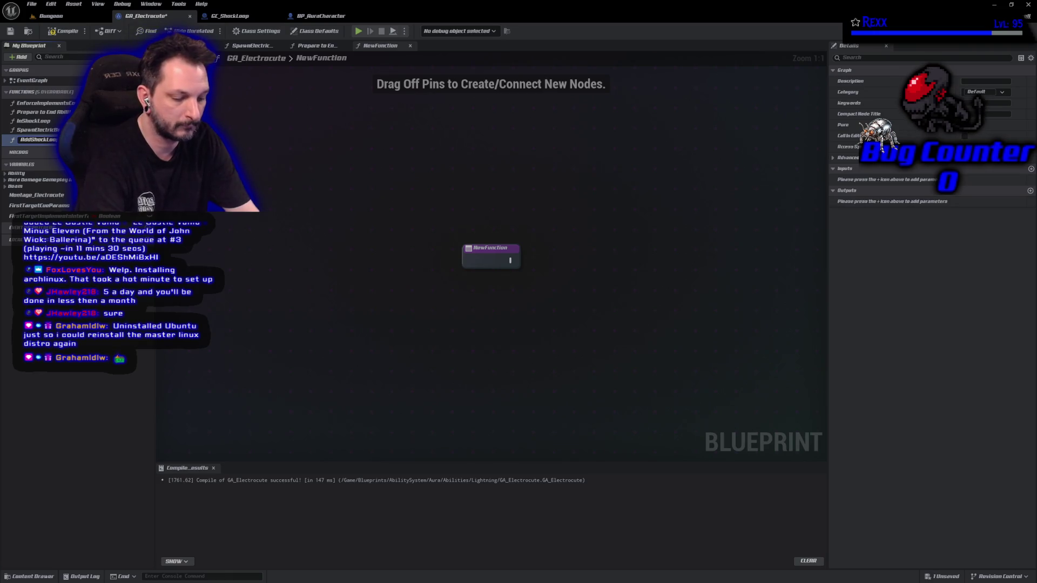
pyautogui.press('Return')
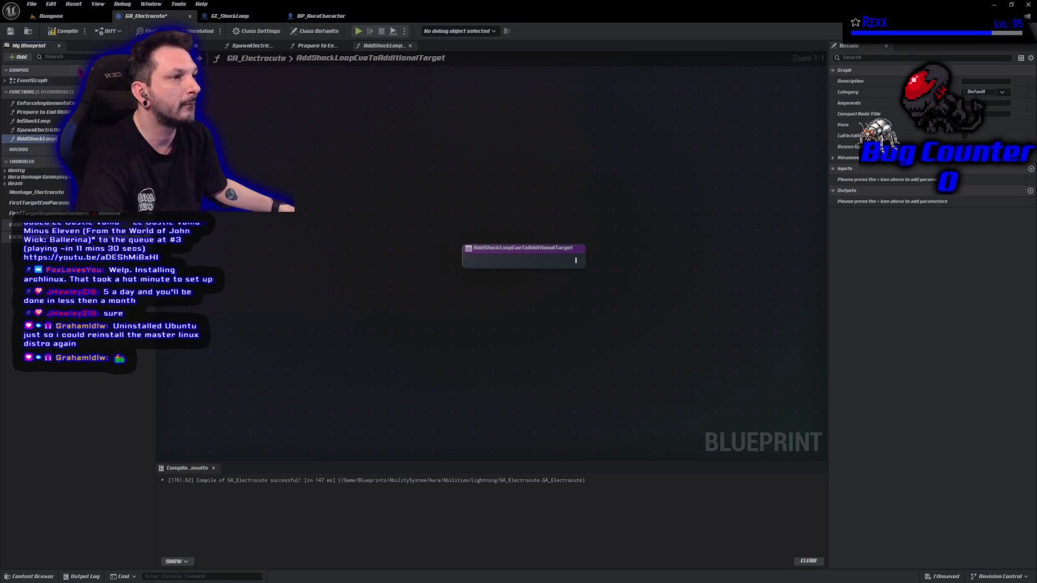
pyautogui.click(65, 31)
pyautogui.moveTo(528, 307)
pyautogui.mouseDown()
pyautogui.moveTo(257, 324)
pyautogui.moveTo(216, 287)
pyautogui.moveTo(230, 293)
pyautogui.mouseUp()
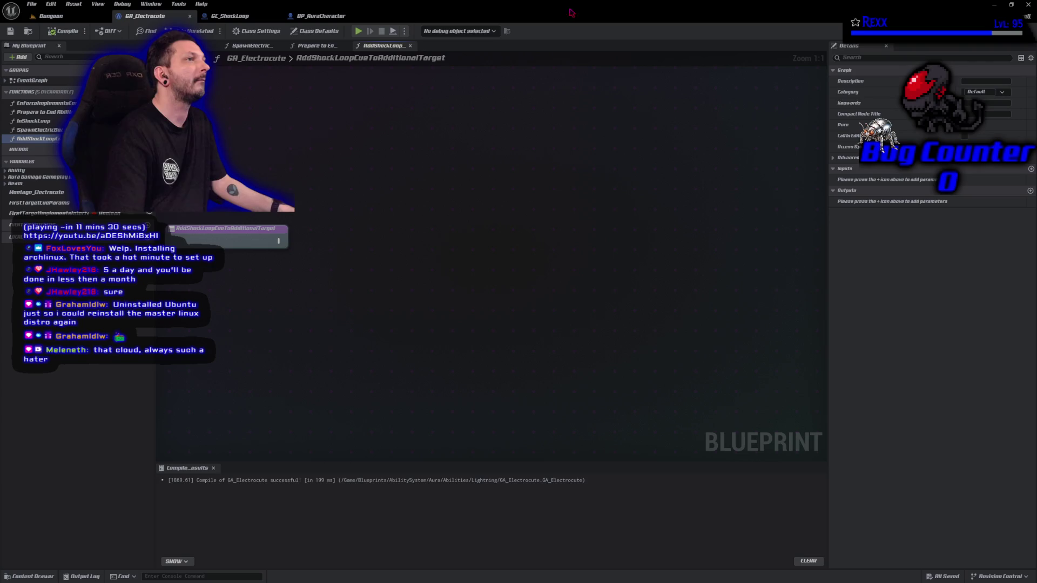
# - Add an input parameter to the function and name it AdditionalTarget
pyautogui.click(1030, 169)
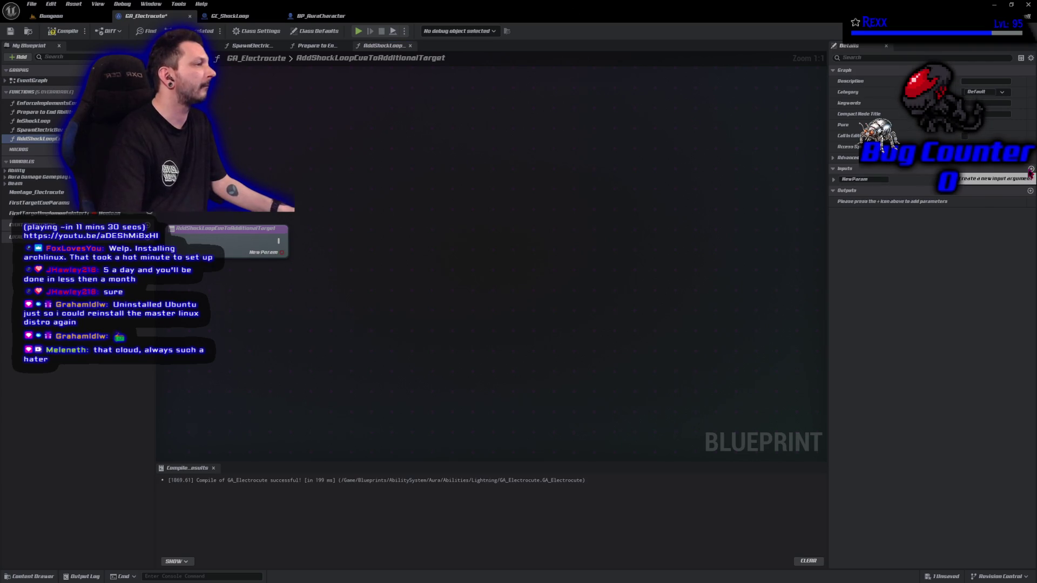
pyautogui.click(863, 180)
pyautogui.write('Ta')
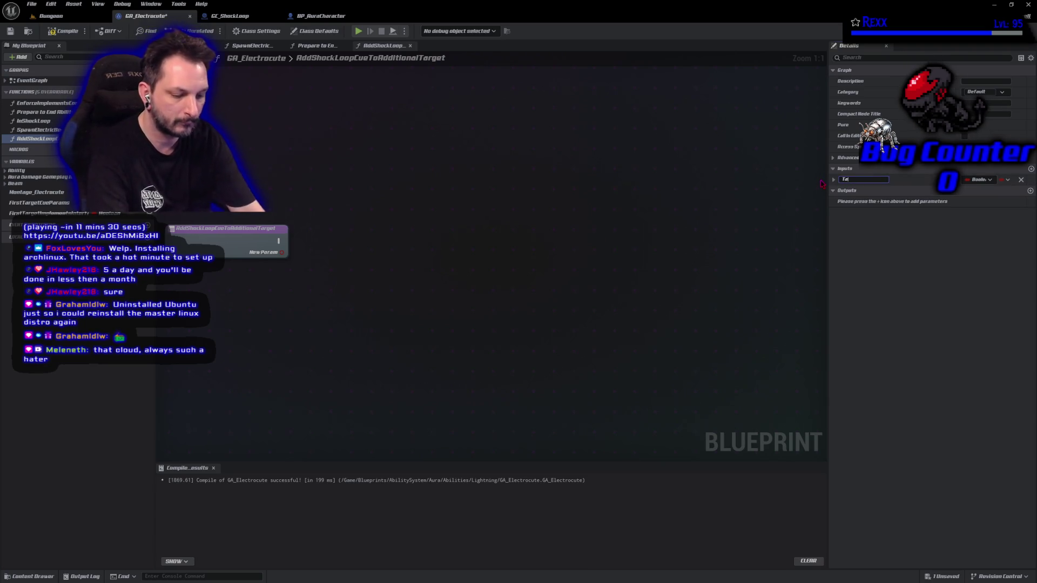
pyautogui.write('rgetRctor')
pyautogui.press('Return')
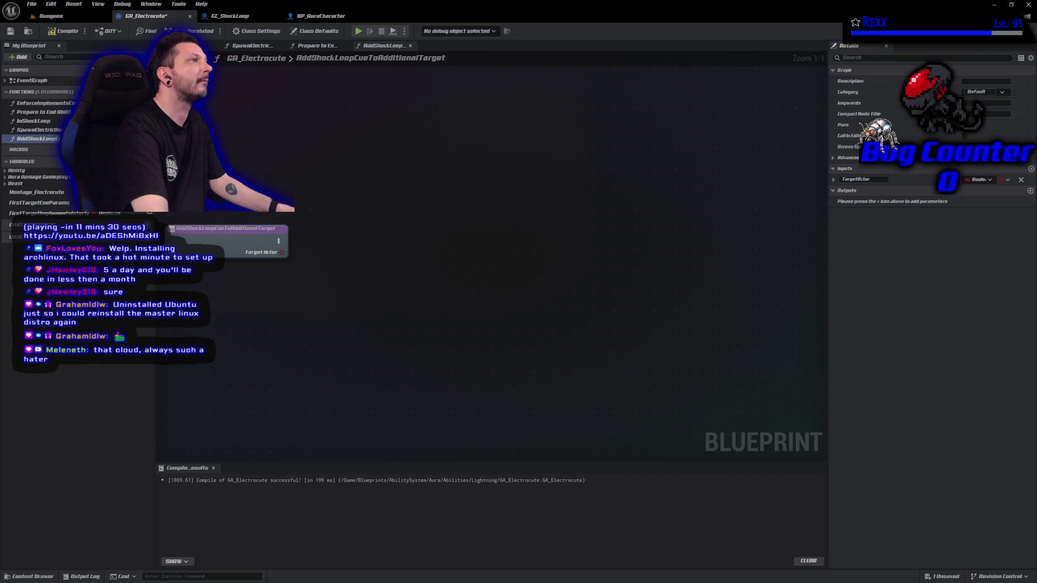
pyautogui.click(873, 180)
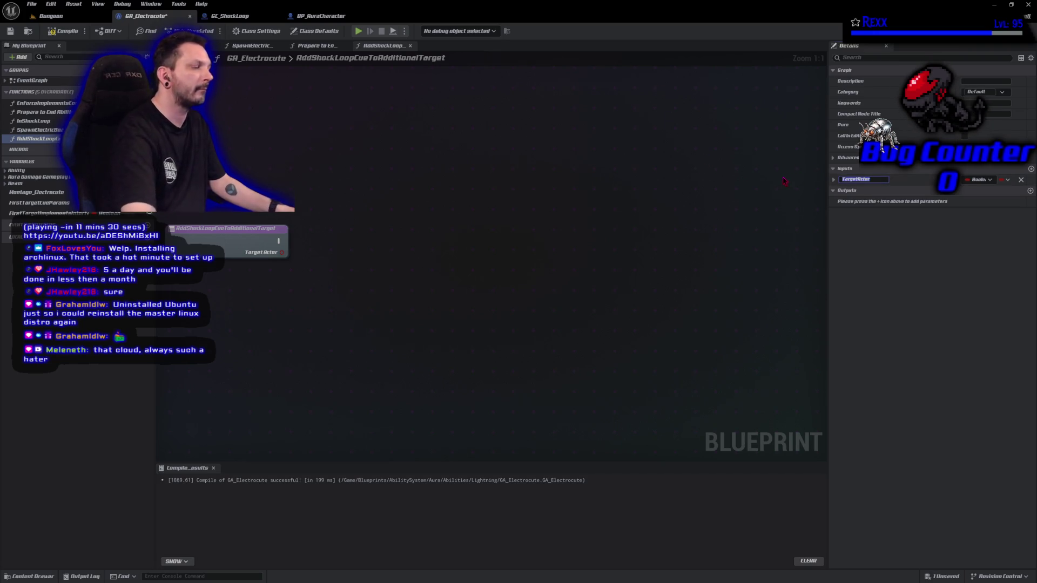
pyautogui.write('Additio')
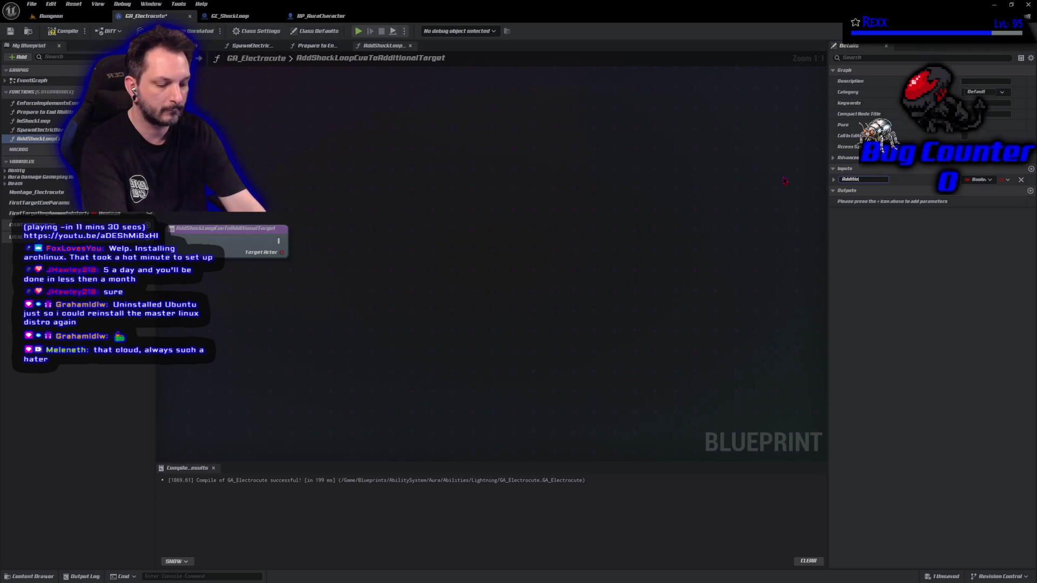
pyautogui.write('nalTarget')
pyautogui.press('Return')
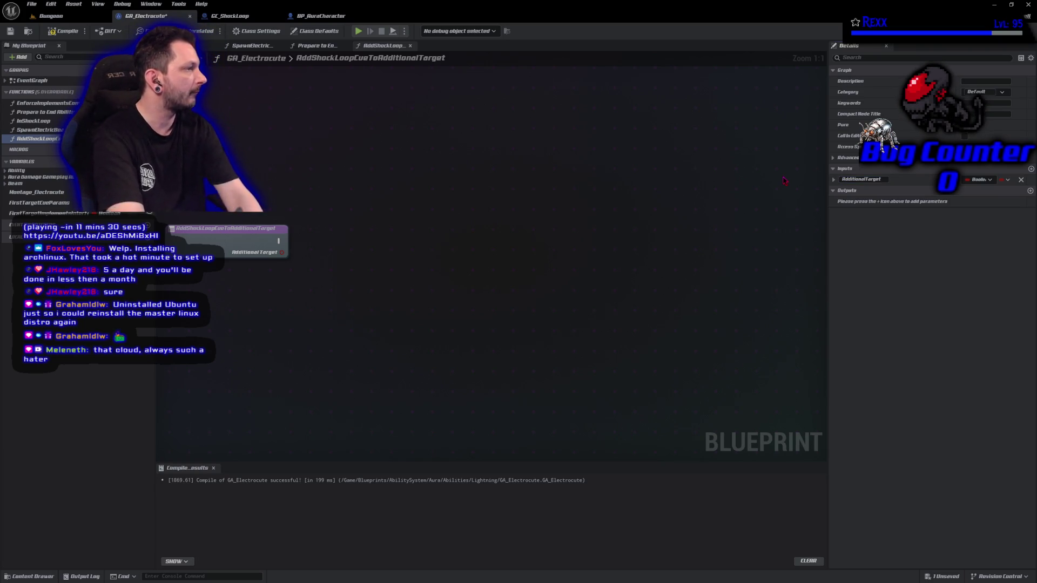
# - Set the AdditionalTarget input's type to Actor object reference and compile
pyautogui.click(978, 180)
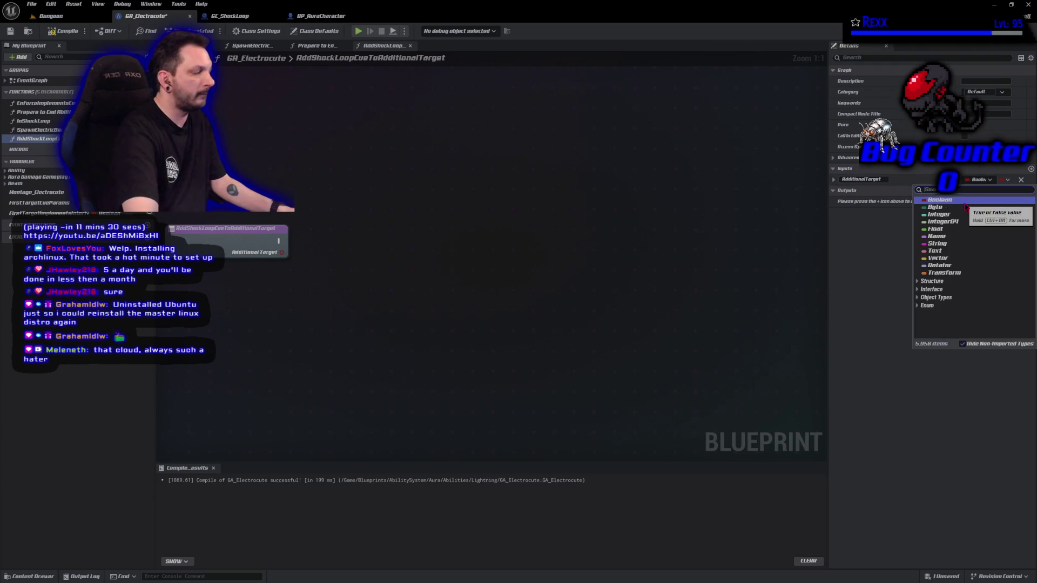
pyautogui.write('act')
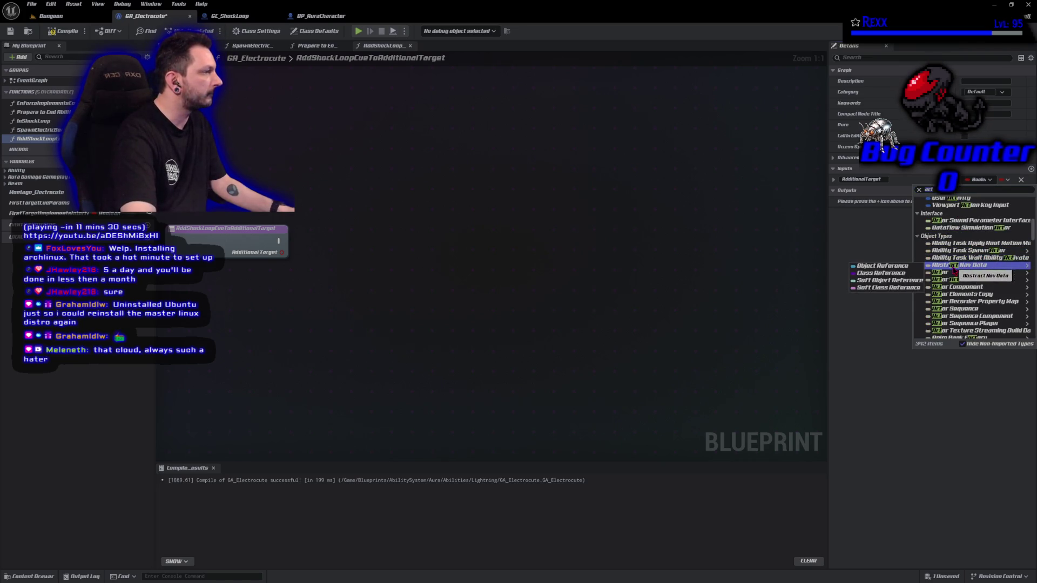
pyautogui.click(914, 274)
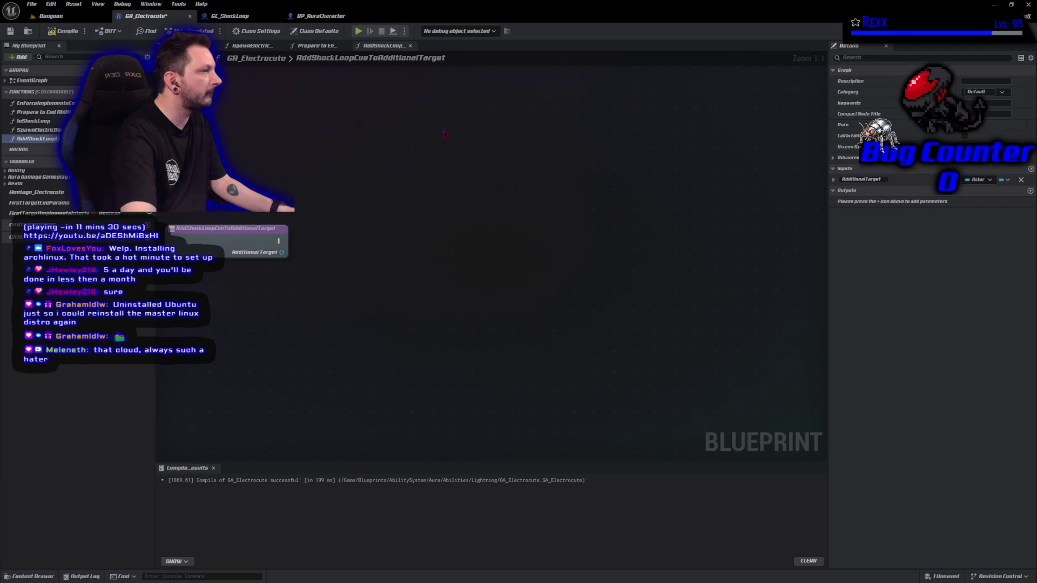
pyautogui.click(63, 31)
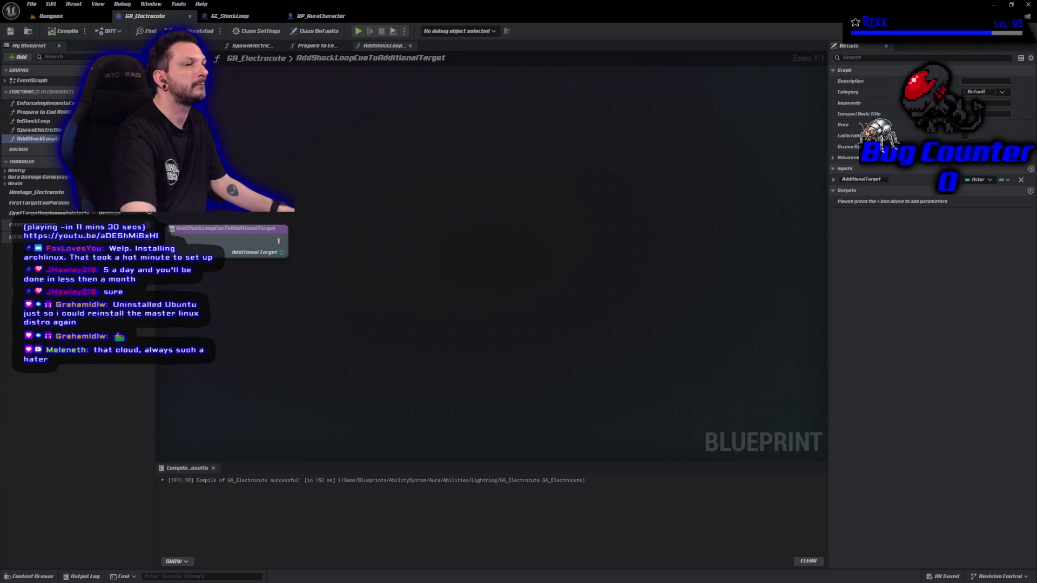
# - Promote AdditionalTarget to a local variable named TargetActor, compile, and search for Make Gameplay Cue Parameters
pyautogui.moveTo(289, 259); pyautogui.dragTo(312, 252)
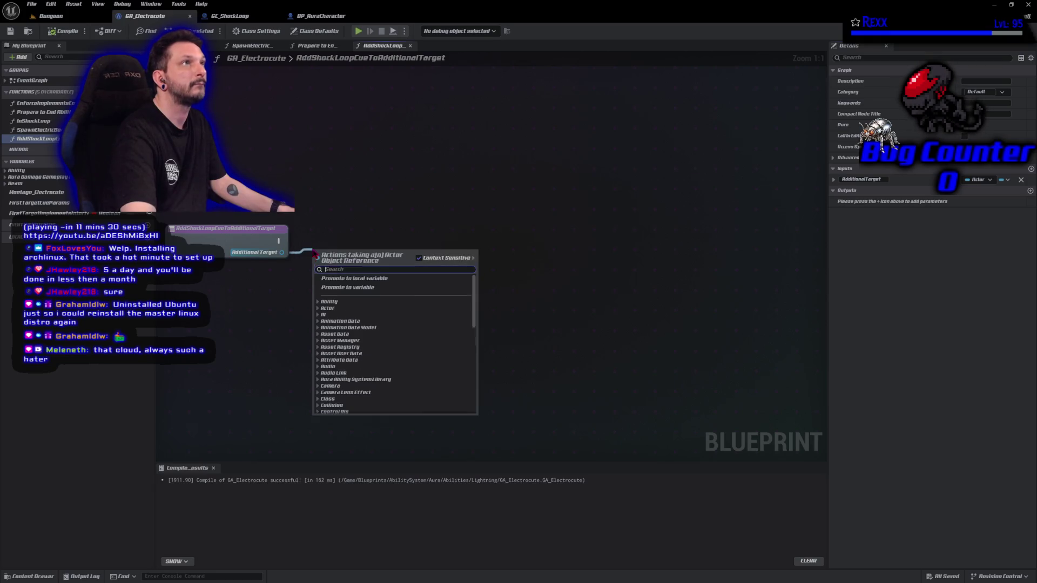
pyautogui.click(346, 279)
pyautogui.write('TargetActor')
pyautogui.press('Return')
pyautogui.moveTo(351, 248); pyautogui.dragTo(339, 235)
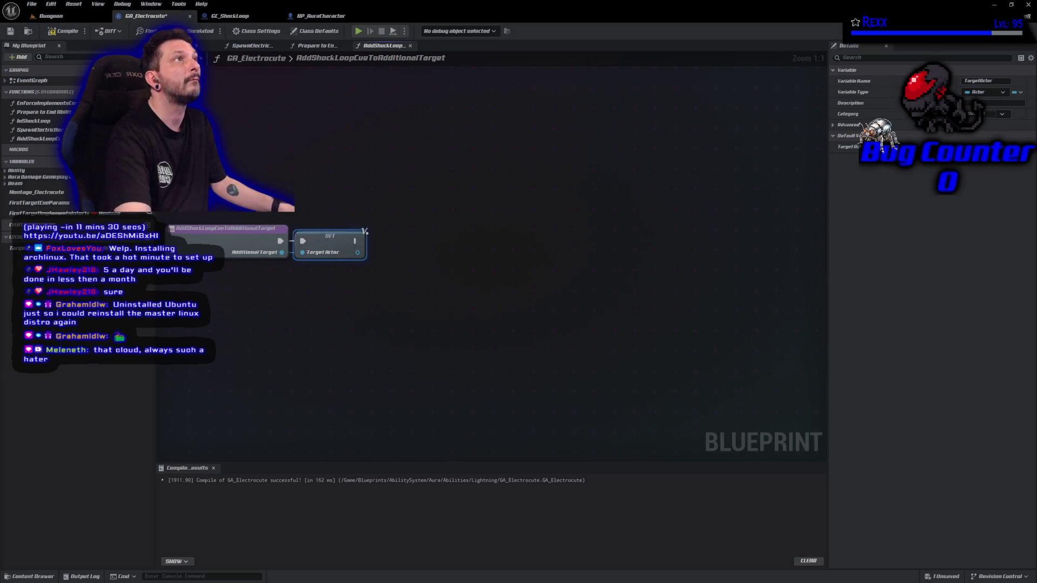
pyautogui.click(64, 32)
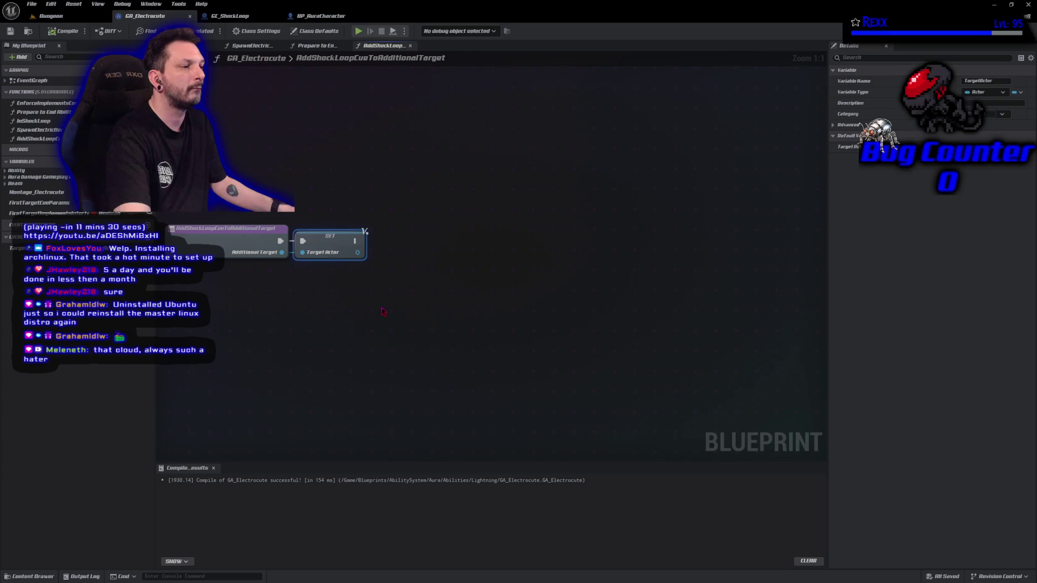
pyautogui.moveTo(282, 252); pyautogui.dragTo(380, 303)
pyautogui.write('make gameplay cue para')
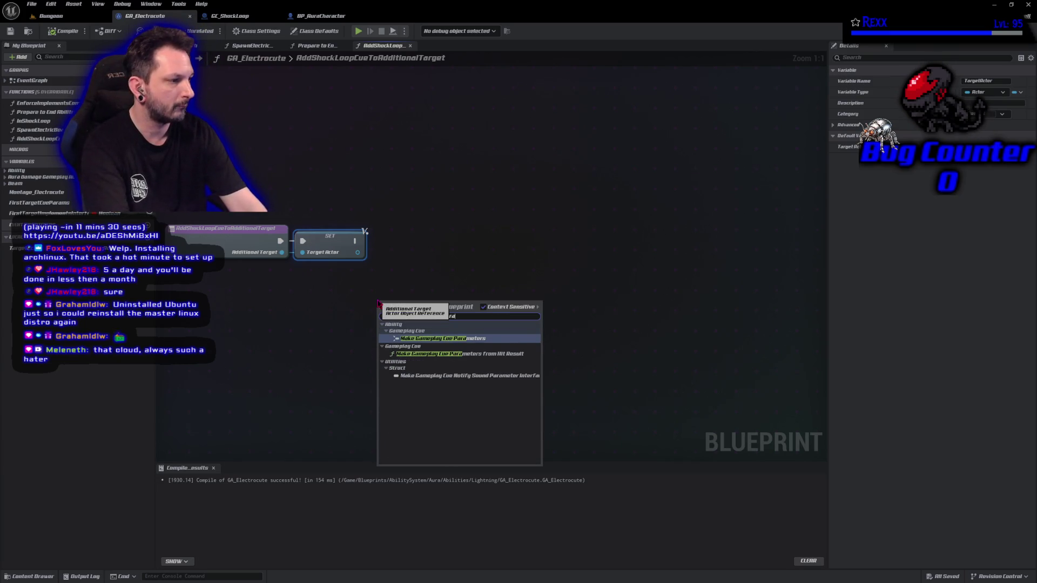
# - Place the Make Gameplay Cue Parameters node, expand all its pins, and move it up-left
pyautogui.press('Return')
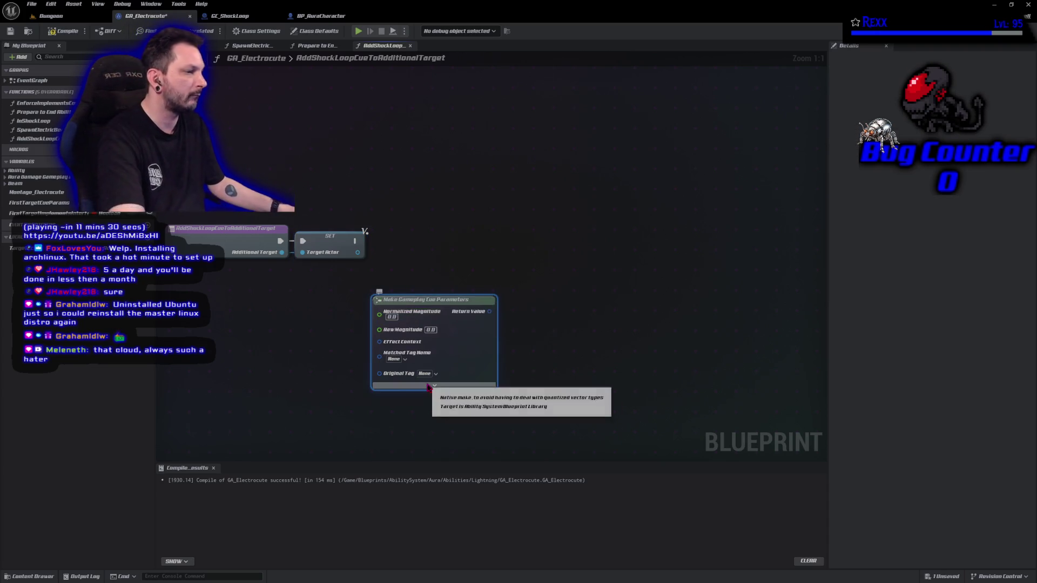
pyautogui.click(435, 385)
pyautogui.moveTo(423, 300)
pyautogui.mouseDown()
pyautogui.moveTo(384, 284)
pyautogui.moveTo(603, 166)
pyautogui.moveTo(574, 149)
pyautogui.mouseUp()
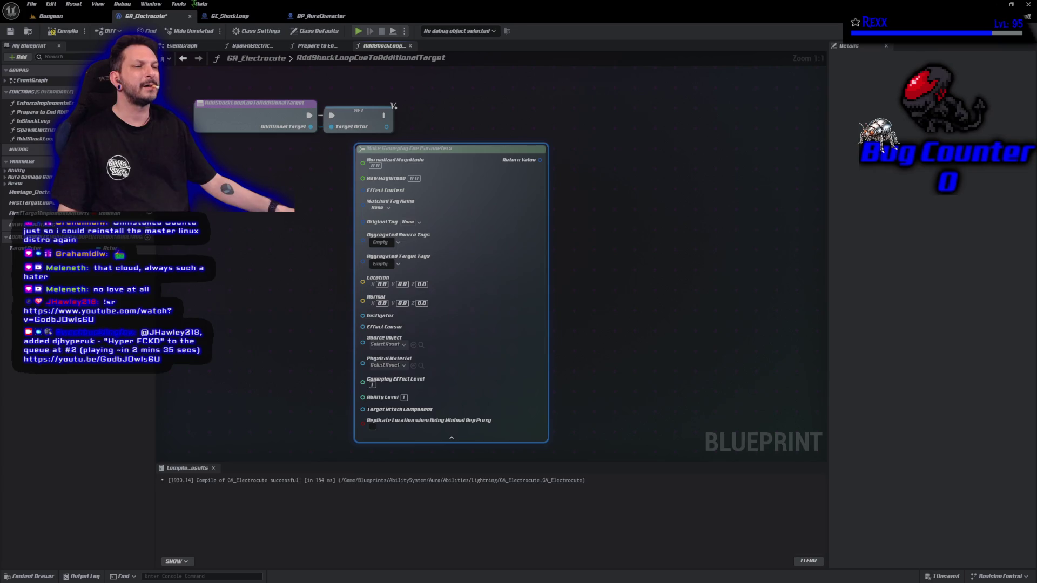
# - Add a variable AdditionalActorsToCueParams as an Actor-keyed Map, then compile
pyautogui.click(147, 161)
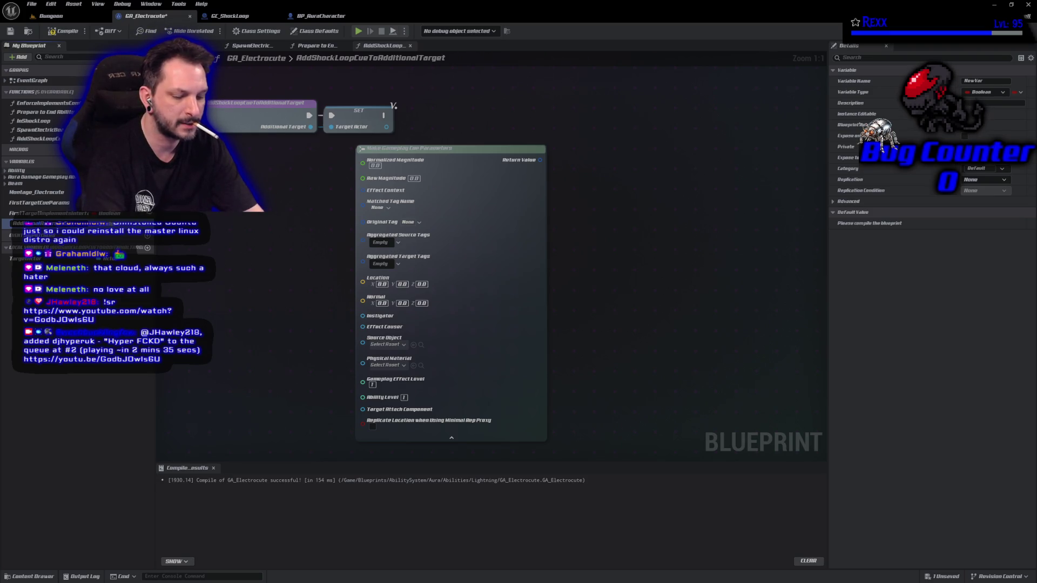
pyautogui.press('Return')
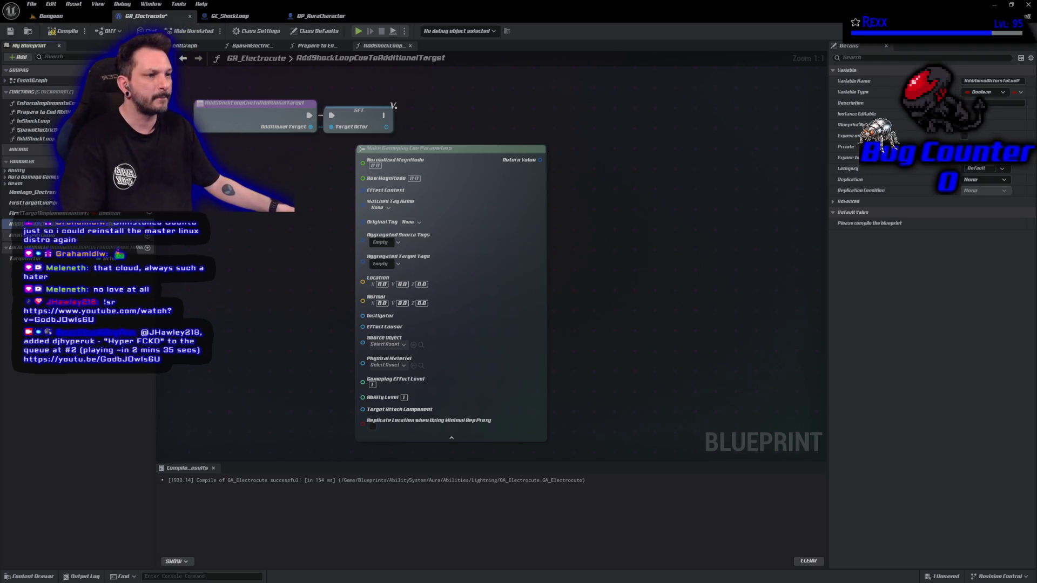
pyautogui.click(111, 223)
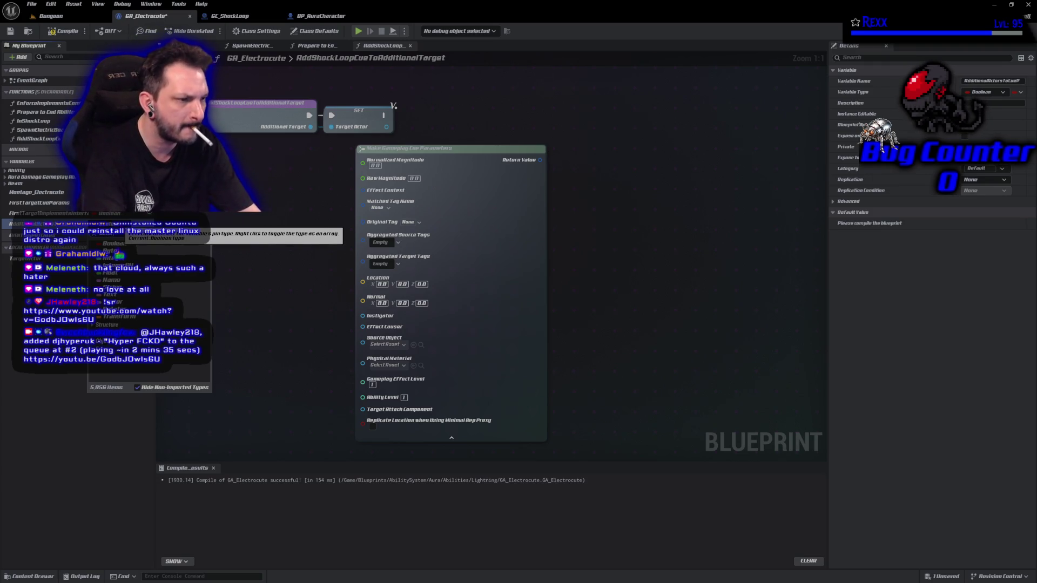
pyautogui.write('actor')
pyautogui.moveTo(200, 315)
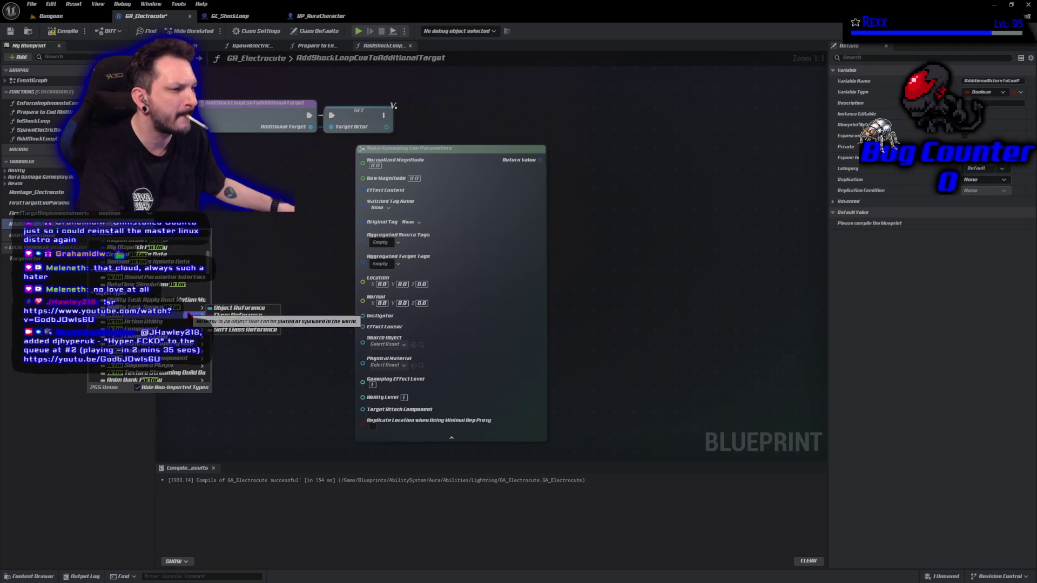
pyautogui.click(239, 315)
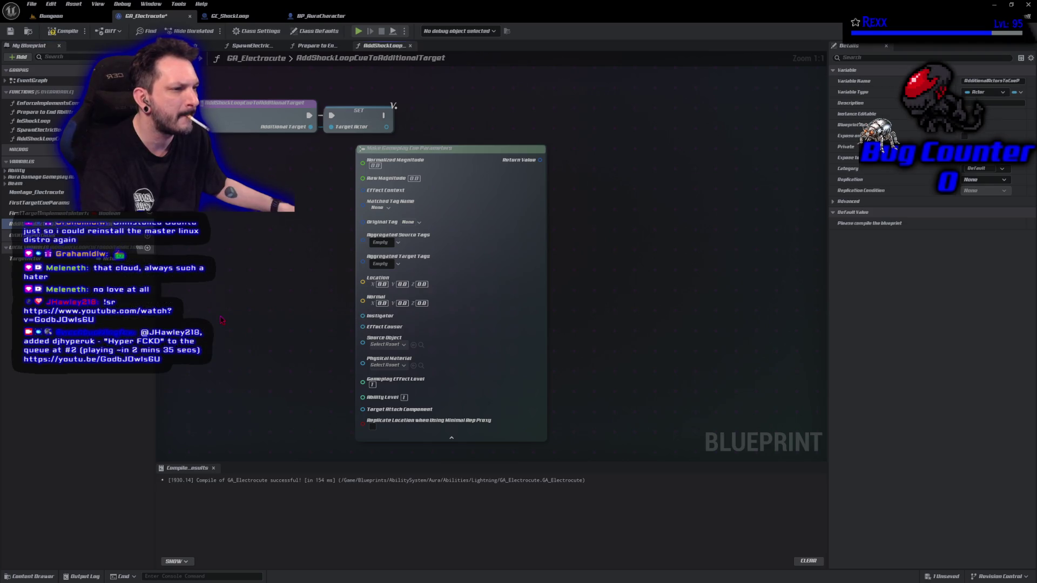
pyautogui.rightClick(95, 224)
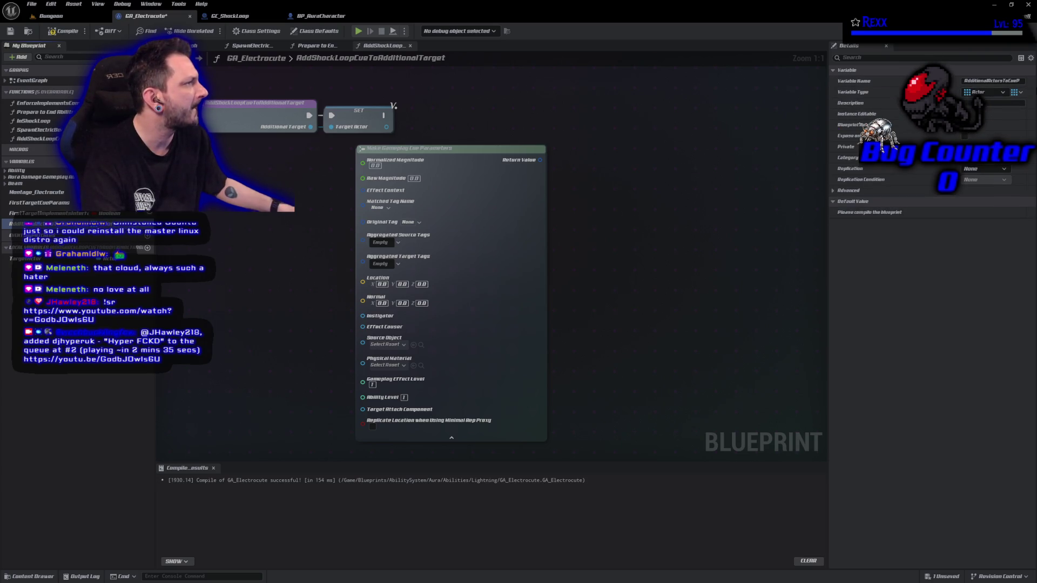
pyautogui.click(1016, 92)
pyautogui.click(1007, 131)
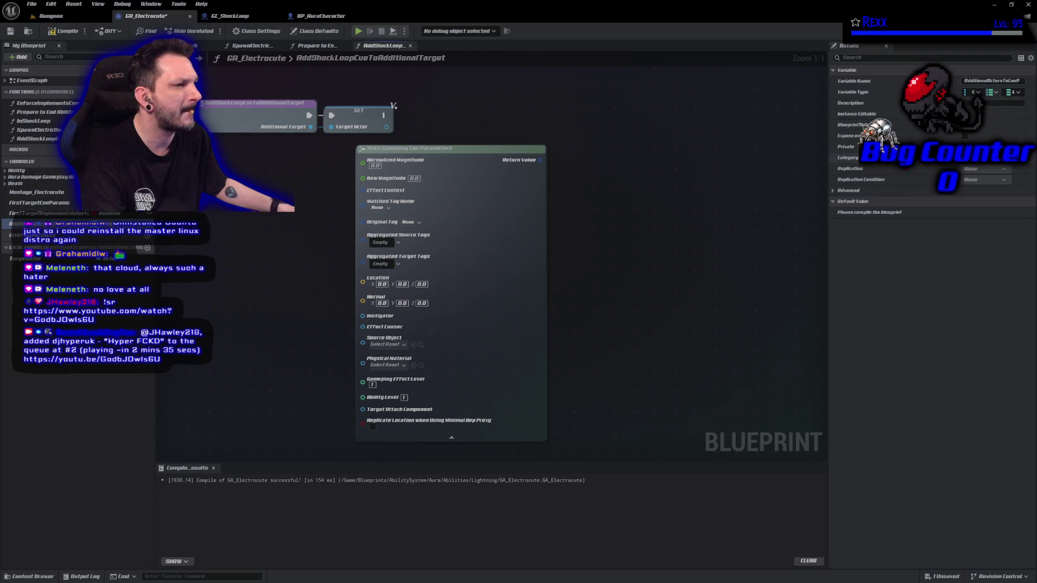
pyautogui.click(63, 32)
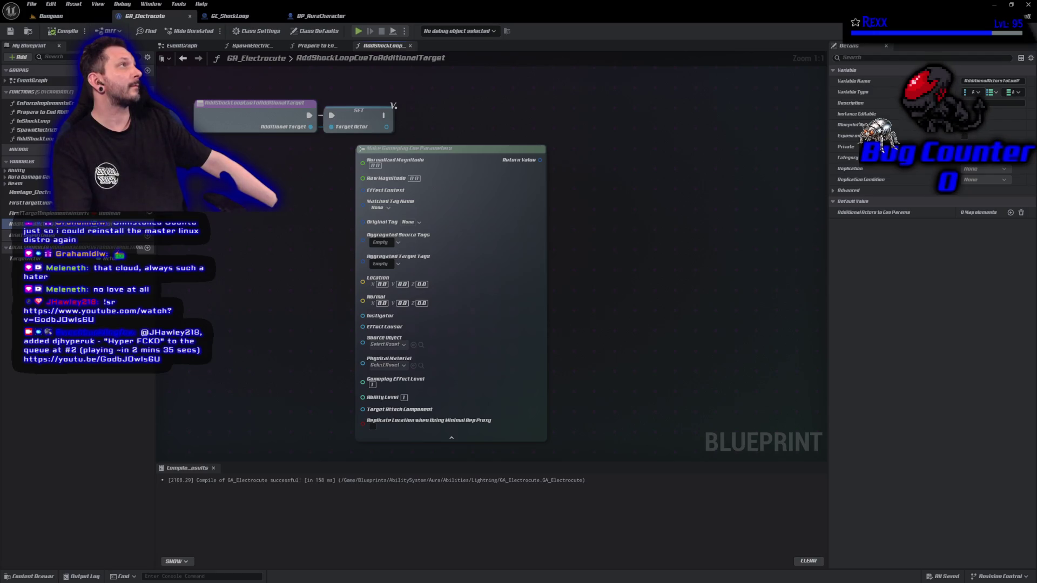
# - Set the map's value type to Gameplay Cue Parameters, then compile and save
pyautogui.click(1010, 92)
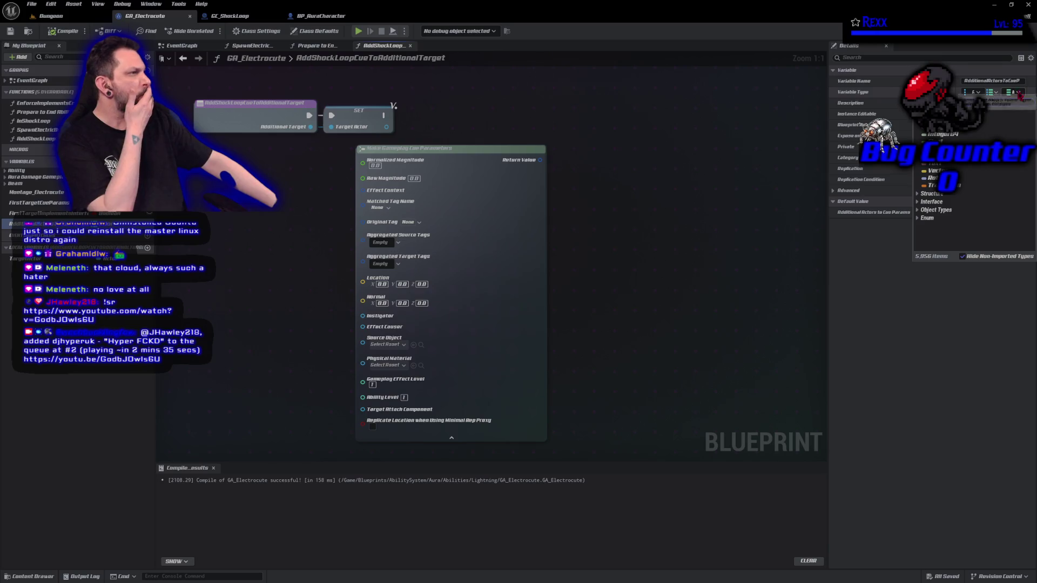
pyautogui.write('GameplayCueParameters')
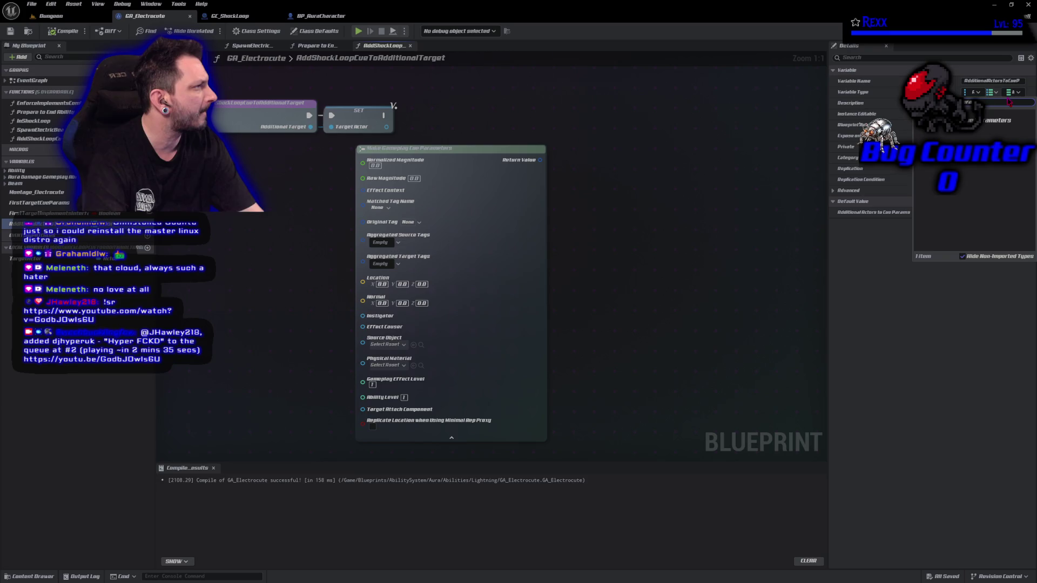
pyautogui.press('Return')
pyautogui.click(75, 34)
pyautogui.click(10, 31)
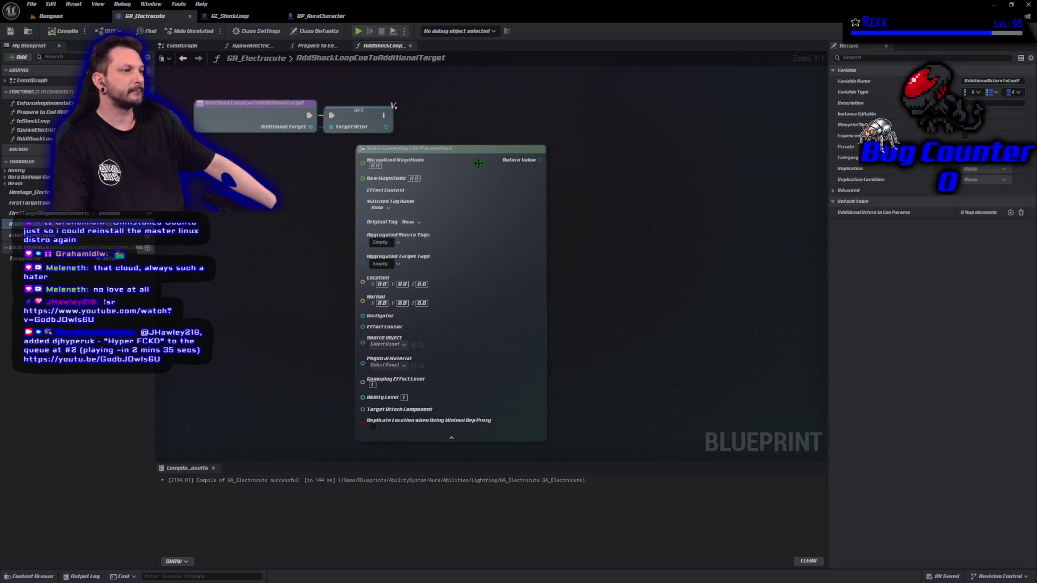
# - Add an AdditionalActorsToCueParams getter with a Map ADD node run after the SET node, then compile
pyautogui.moveTo(464, 149)
pyautogui.mouseDown()
pyautogui.moveTo(384, 186)
pyautogui.moveTo(312, 176)
pyautogui.mouseUp()
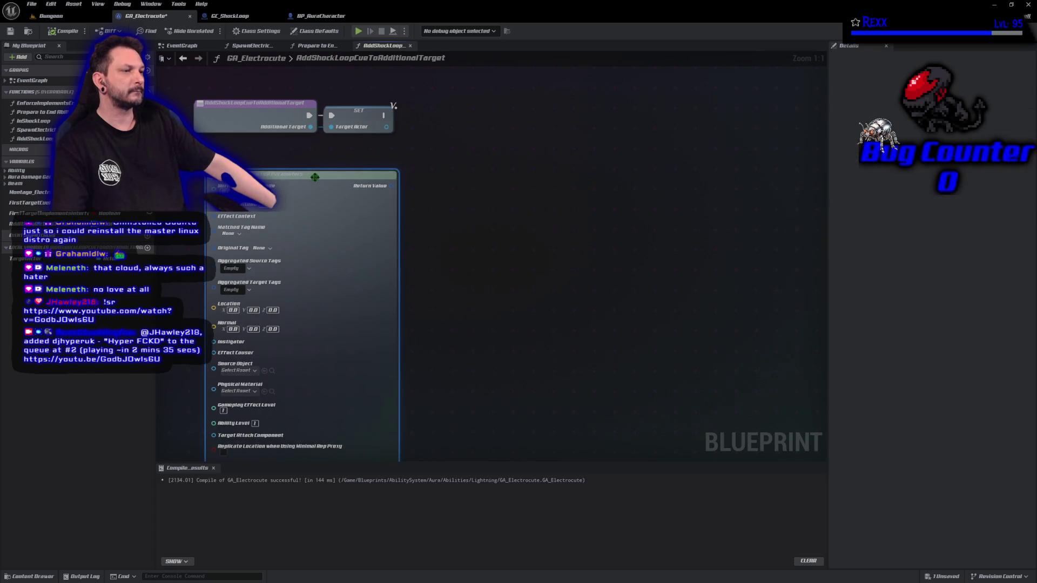
pyautogui.moveTo(27, 223)
pyautogui.mouseDown()
pyautogui.moveTo(162, 166)
pyautogui.moveTo(348, 155)
pyautogui.mouseUp()
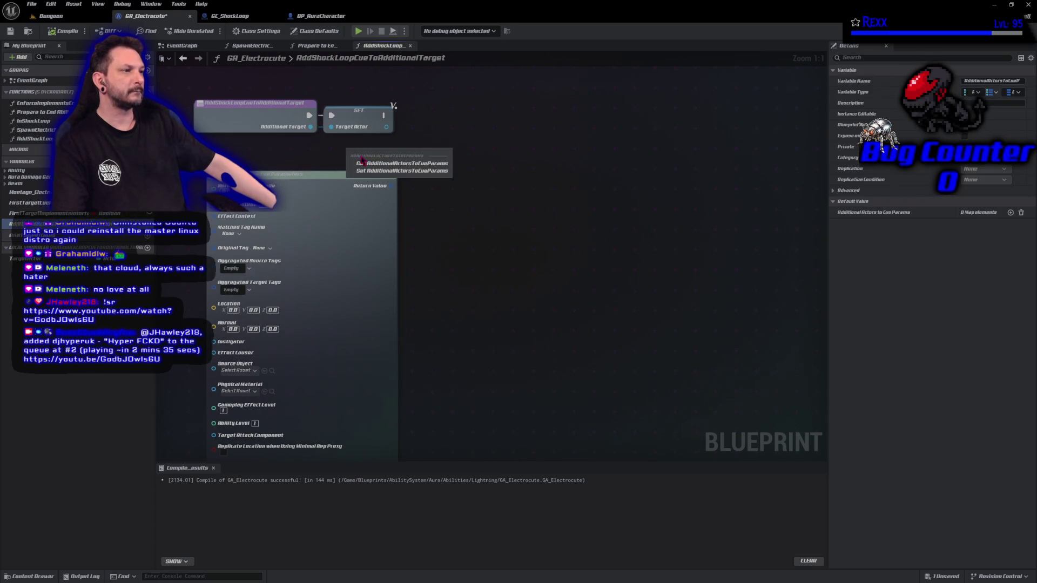
pyautogui.click(377, 164)
pyautogui.moveTo(439, 152); pyautogui.dragTo(497, 138)
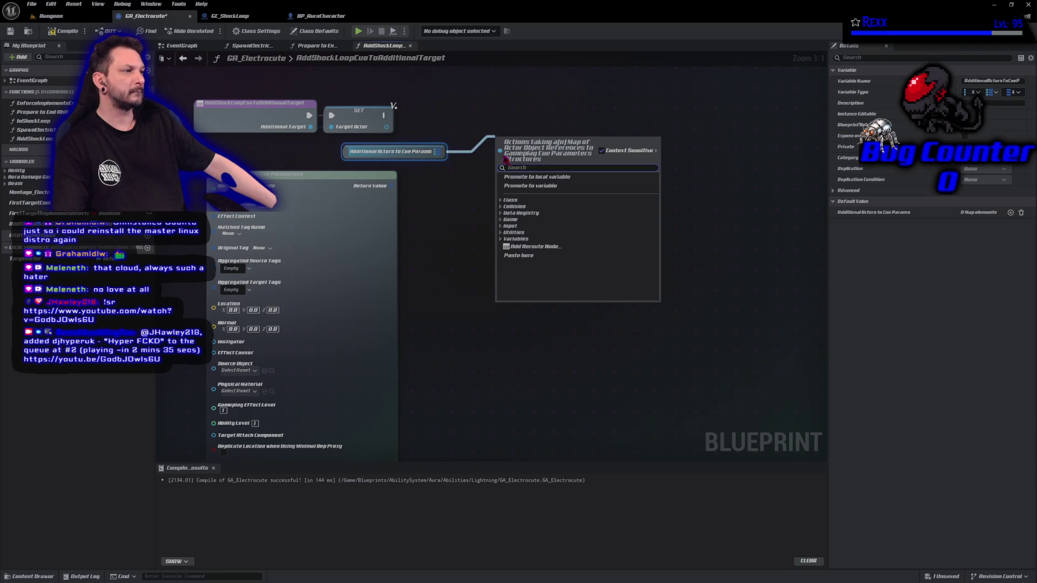
pyautogui.write('add')
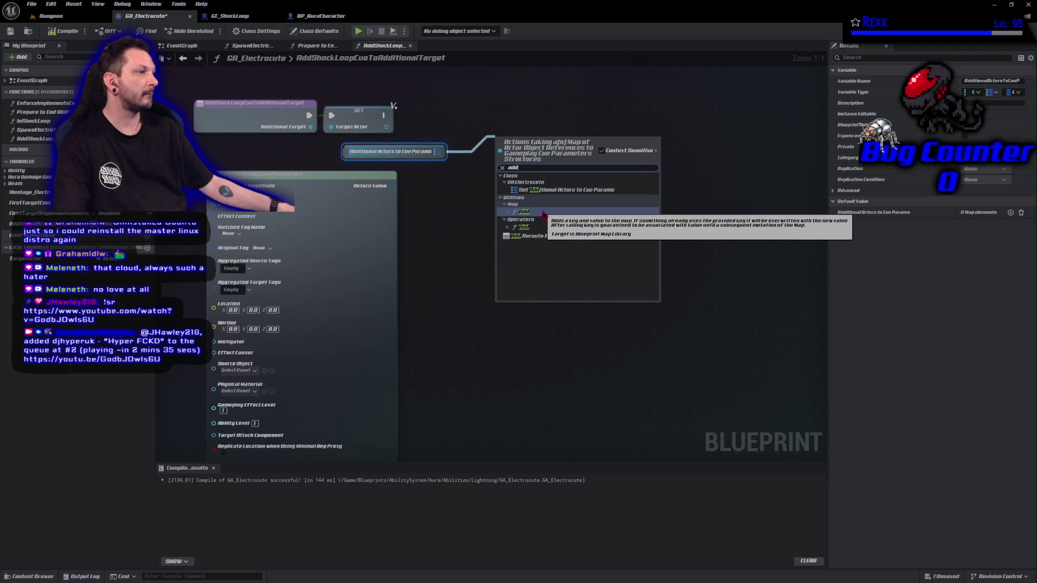
pyautogui.click(546, 213)
pyautogui.moveTo(384, 115)
pyautogui.mouseDown()
pyautogui.moveTo(505, 162)
pyautogui.moveTo(498, 141)
pyautogui.moveTo(515, 116)
pyautogui.mouseUp()
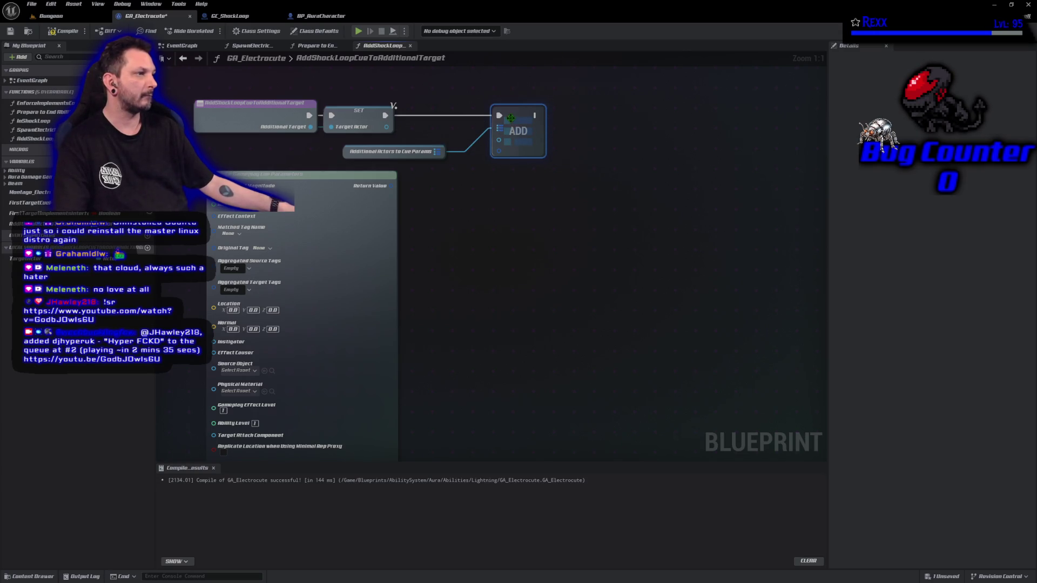
pyautogui.moveTo(350, 145)
pyautogui.mouseDown()
pyautogui.moveTo(387, 142)
pyautogui.moveTo(404, 127)
pyautogui.mouseUp()
pyautogui.moveTo(516, 123); pyautogui.dragTo(535, 123)
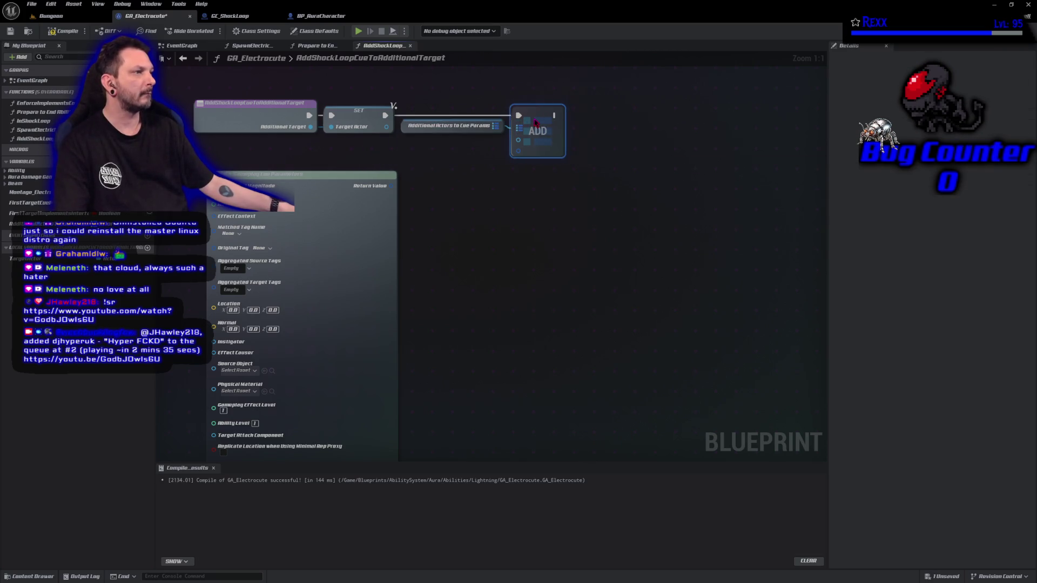
pyautogui.click(66, 34)
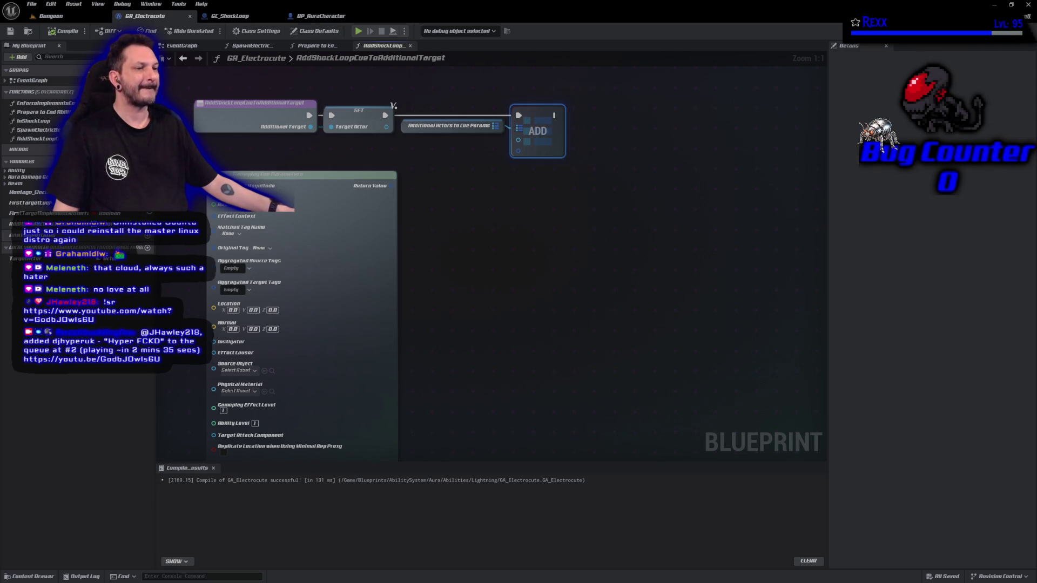
# - Wire TargetActor as the ADD key and the cue parameters as its value, then compile
pyautogui.moveTo(27, 259)
pyautogui.mouseDown()
pyautogui.moveTo(378, 162)
pyautogui.moveTo(540, 157)
pyautogui.moveTo(524, 142)
pyautogui.mouseUp()
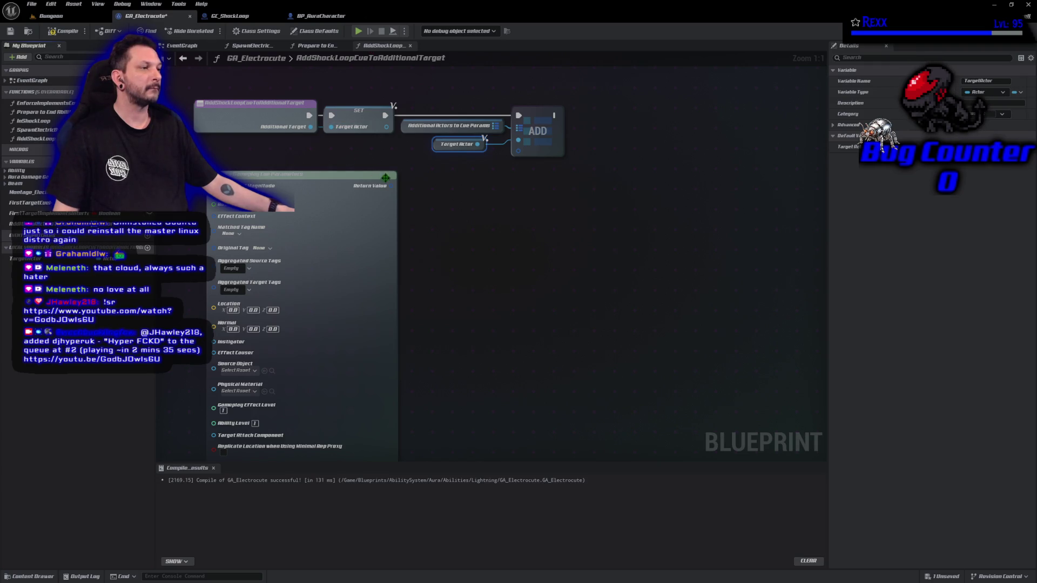
pyautogui.moveTo(391, 186)
pyautogui.mouseDown()
pyautogui.moveTo(520, 179)
pyautogui.moveTo(518, 150)
pyautogui.mouseUp()
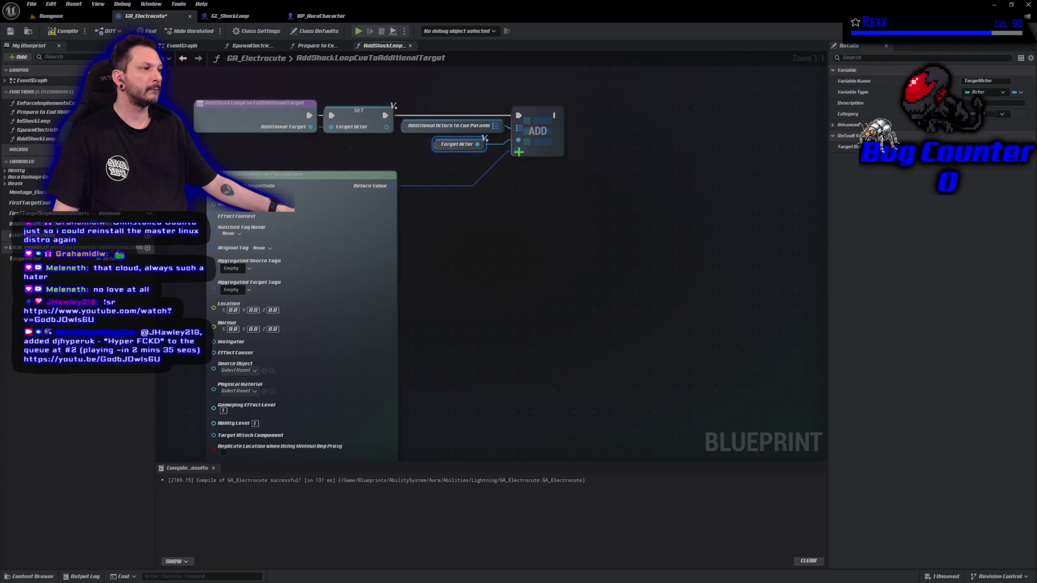
pyautogui.click(61, 32)
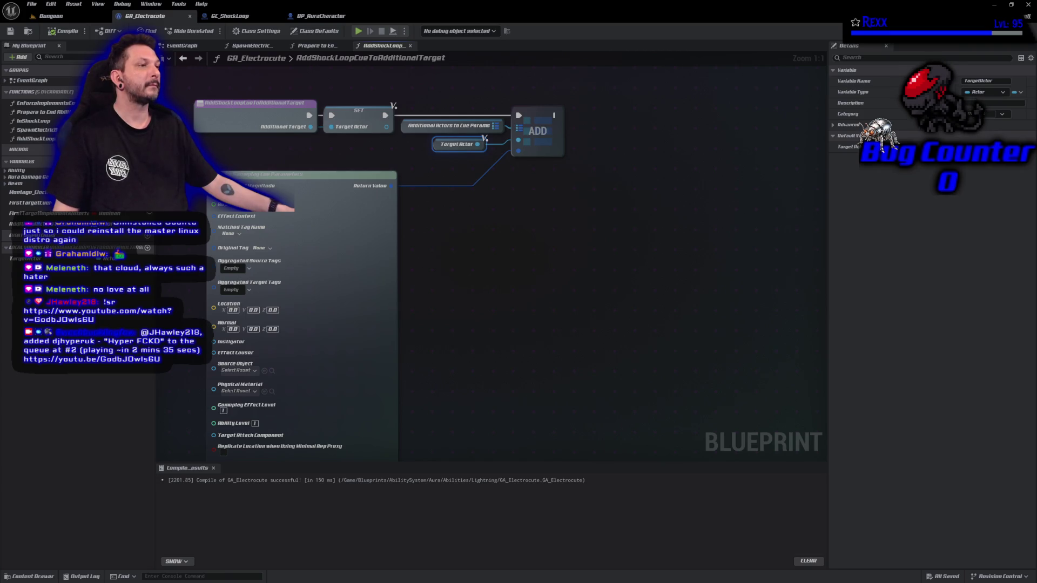
pyautogui.moveTo(436, 199)
pyautogui.mouseDown()
pyautogui.moveTo(618, 111)
pyautogui.moveTo(625, 157)
pyautogui.mouseUp()
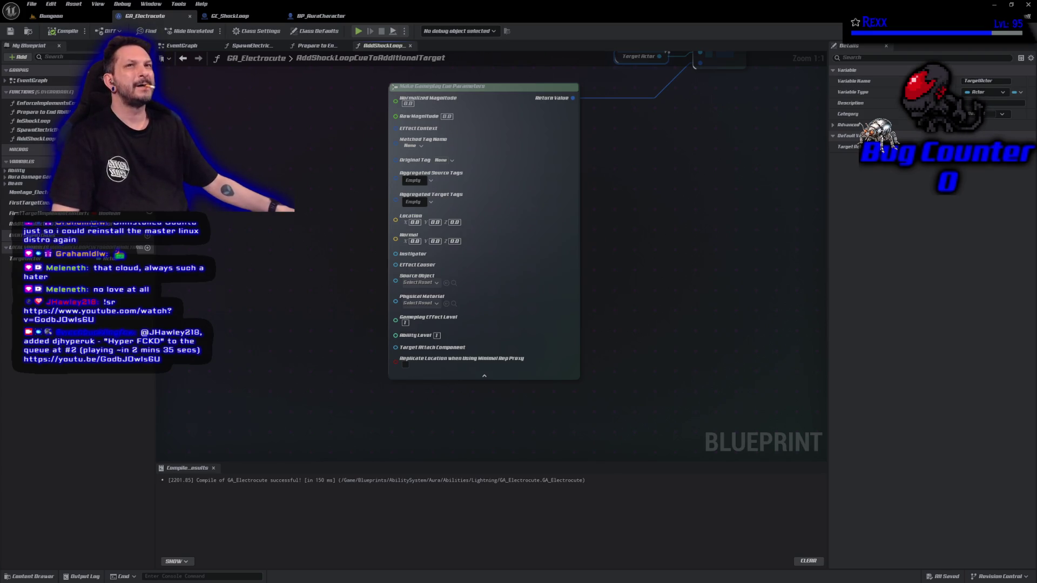
# - Add a TargetActor getter and Get Actor Location, feeding the location into the cue parameters' Location
pyautogui.moveTo(25, 258)
pyautogui.mouseDown()
pyautogui.moveTo(51, 268)
pyautogui.moveTo(371, 273)
pyautogui.moveTo(398, 291)
pyautogui.mouseUp()
pyautogui.moveTo(313, 286); pyautogui.dragTo(326, 280)
pyautogui.click(62, 33)
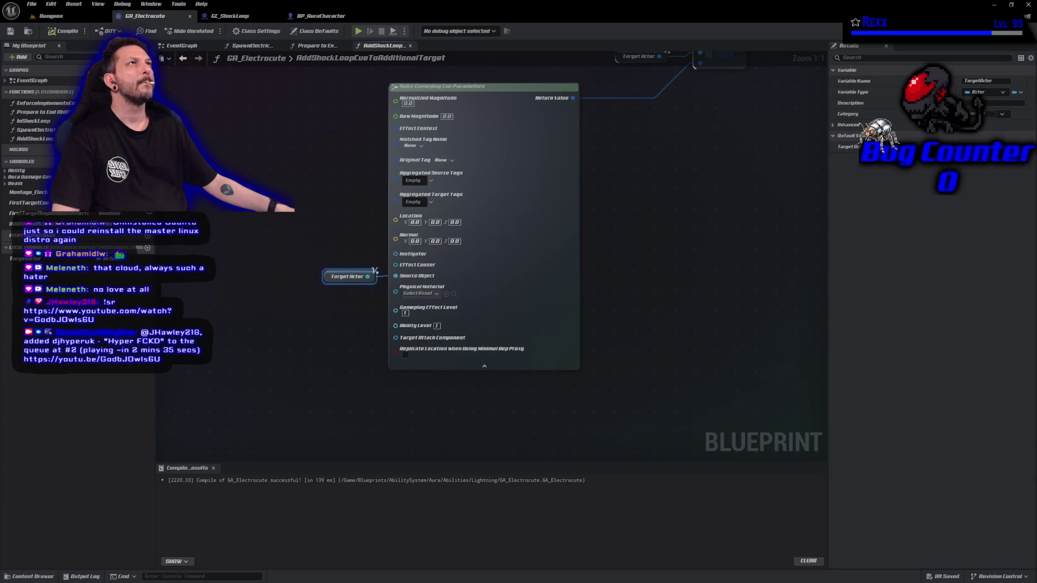
pyautogui.moveTo(375, 273)
pyautogui.mouseDown()
pyautogui.moveTo(239, 266)
pyautogui.moveTo(271, 284)
pyautogui.moveTo(249, 259)
pyautogui.mouseUp()
pyautogui.write('get actor loc')
pyautogui.press('Return')
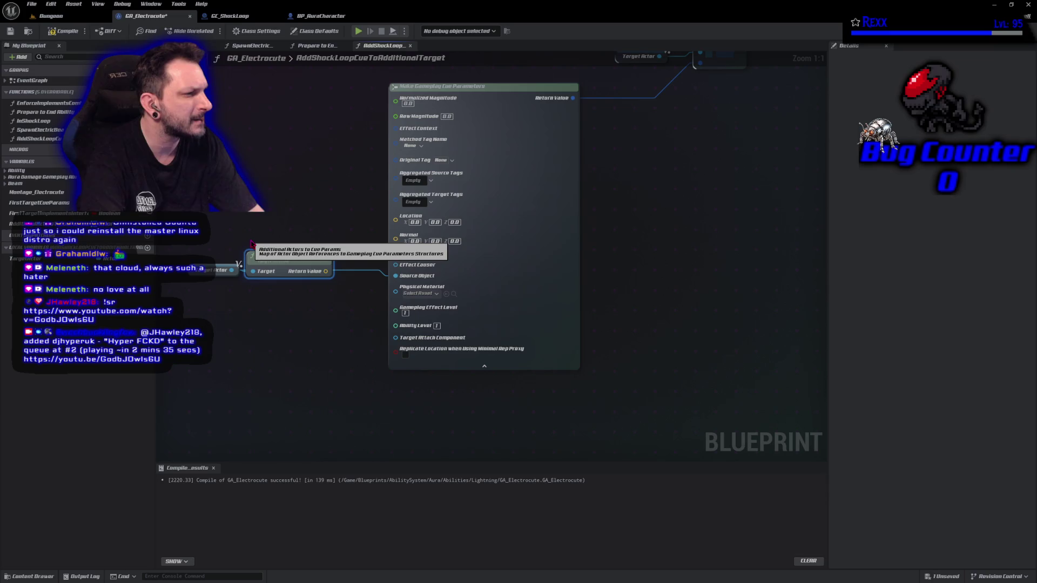
pyautogui.moveTo(285, 261)
pyautogui.mouseDown()
pyautogui.moveTo(297, 249)
pyautogui.moveTo(348, 270)
pyautogui.moveTo(397, 223)
pyautogui.mouseUp()
pyautogui.click(72, 33)
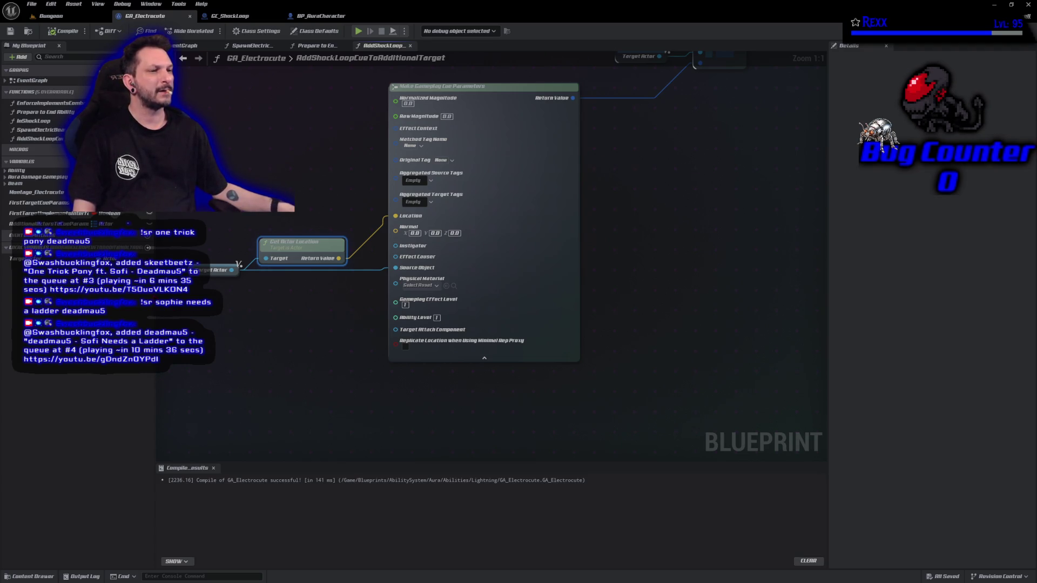
# - Add a MouseHitActor getter and wire its Get Root Component into Target Attach Component
pyautogui.rightClick(203, 362)
pyautogui.write('get m')
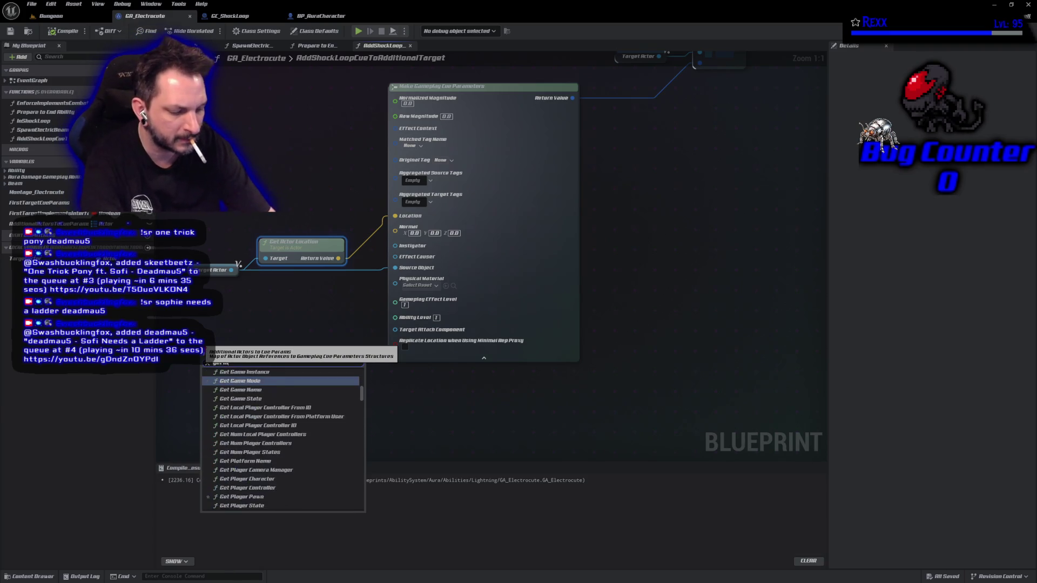
pyautogui.write('ouseh')
pyautogui.press('Return')
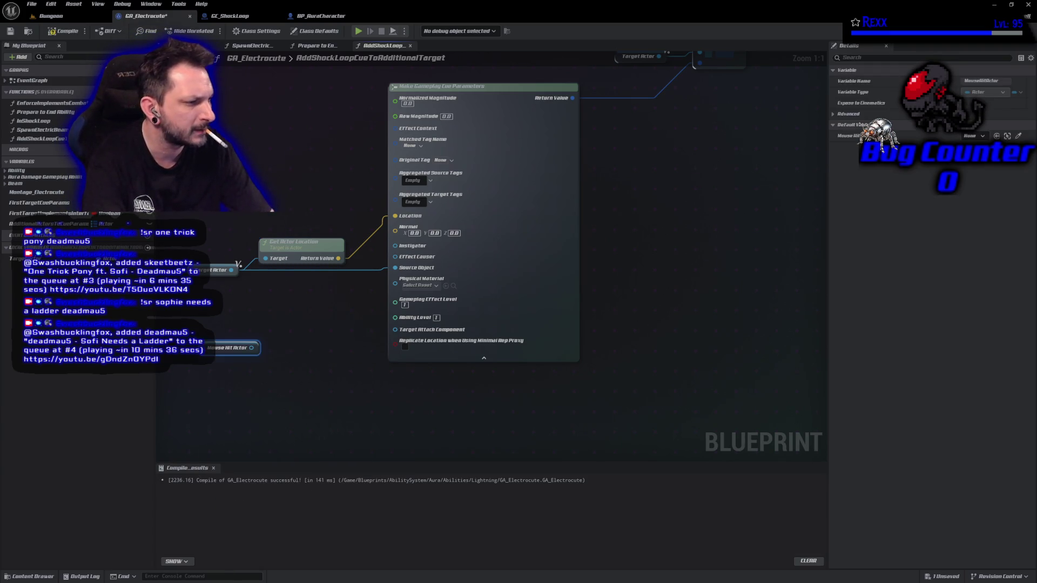
pyautogui.moveTo(213, 344)
pyautogui.mouseDown()
pyautogui.moveTo(181, 295)
pyautogui.moveTo(243, 296)
pyautogui.mouseUp()
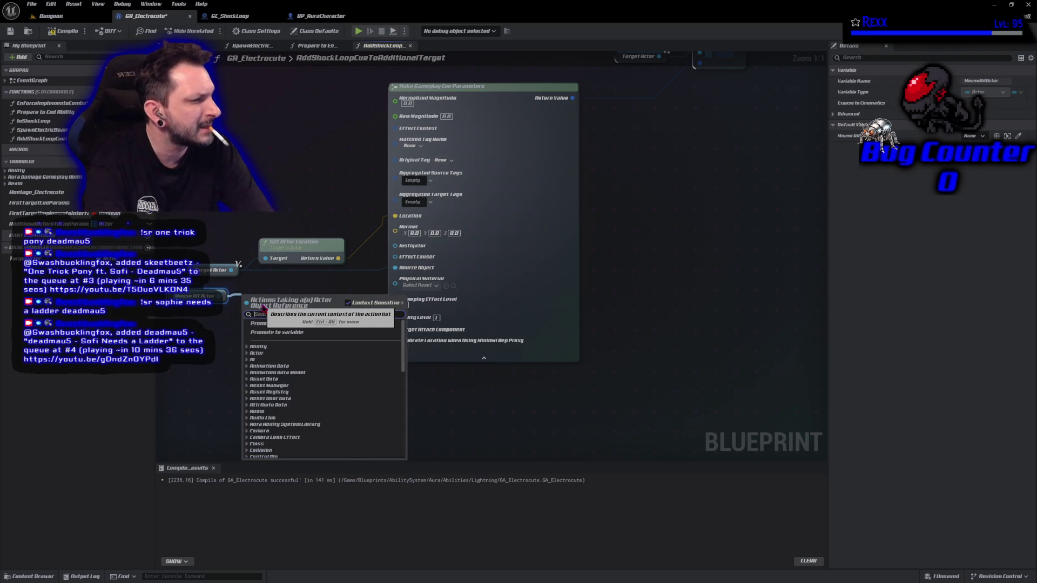
pyautogui.write('get root comp')
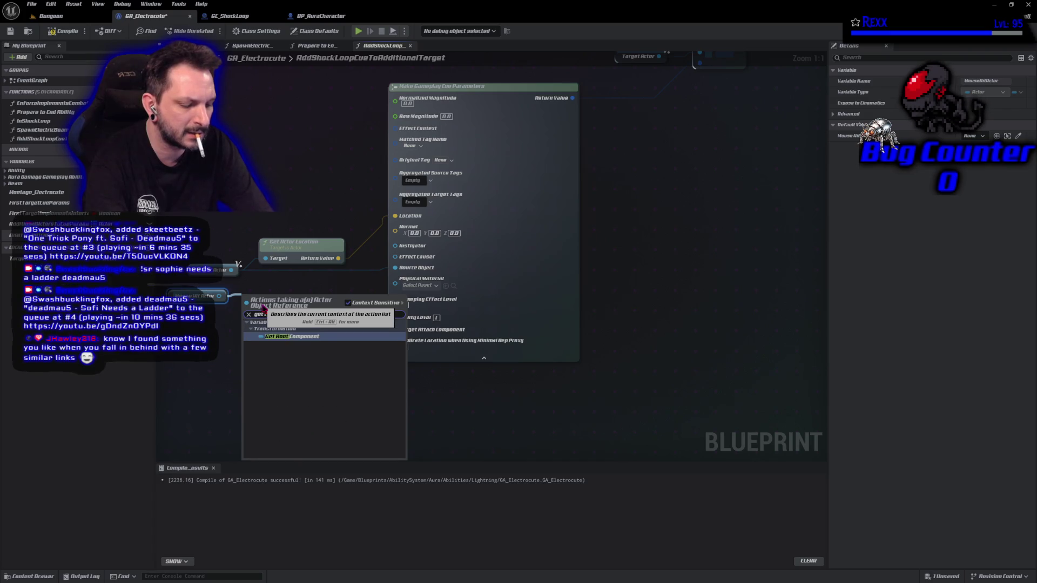
pyautogui.press('Return')
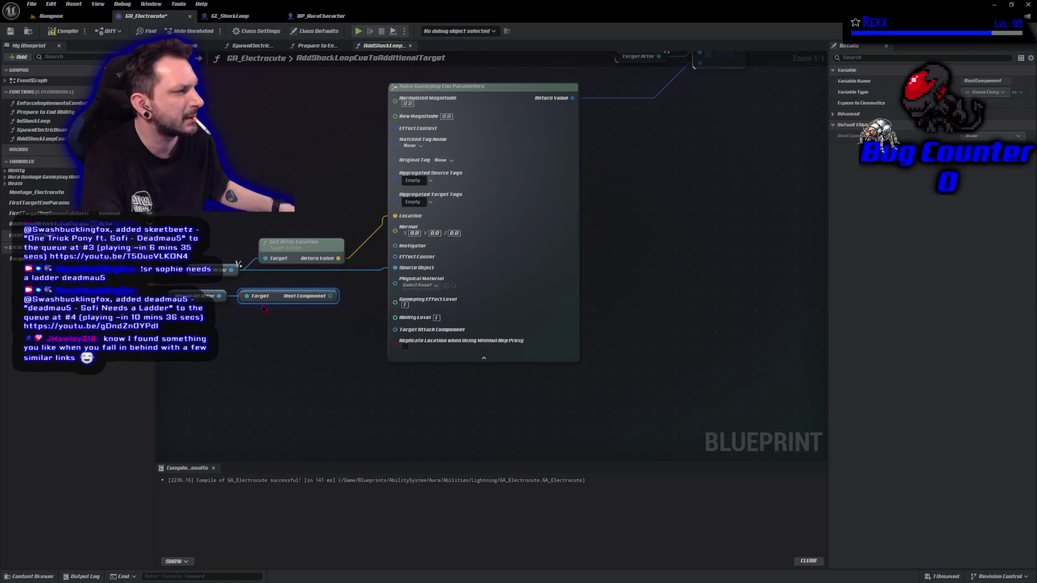
pyautogui.moveTo(330, 296); pyautogui.dragTo(385, 328)
# - Shift the hit actor and root component nodes down slightly and compile GA_Electrocute
pyautogui.keyDown('ctrl'); pyautogui.click(216, 296); pyautogui.keyUp('ctrl')
pyautogui.moveTo(281, 296)
pyautogui.mouseDown()
pyautogui.moveTo(281, 316)
pyautogui.moveTo(313, 329)
pyautogui.mouseUp()
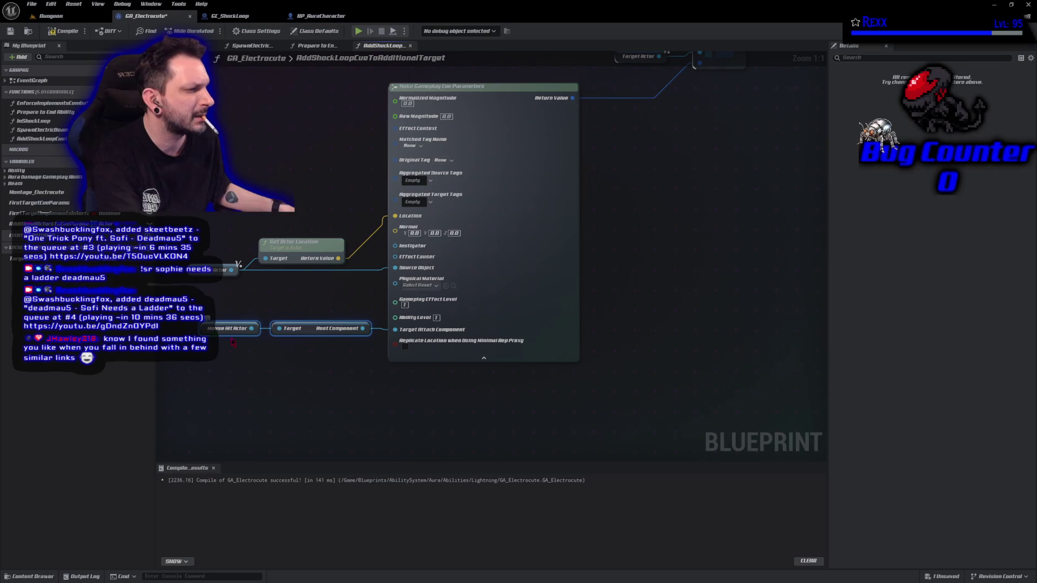
pyautogui.click(522, 287)
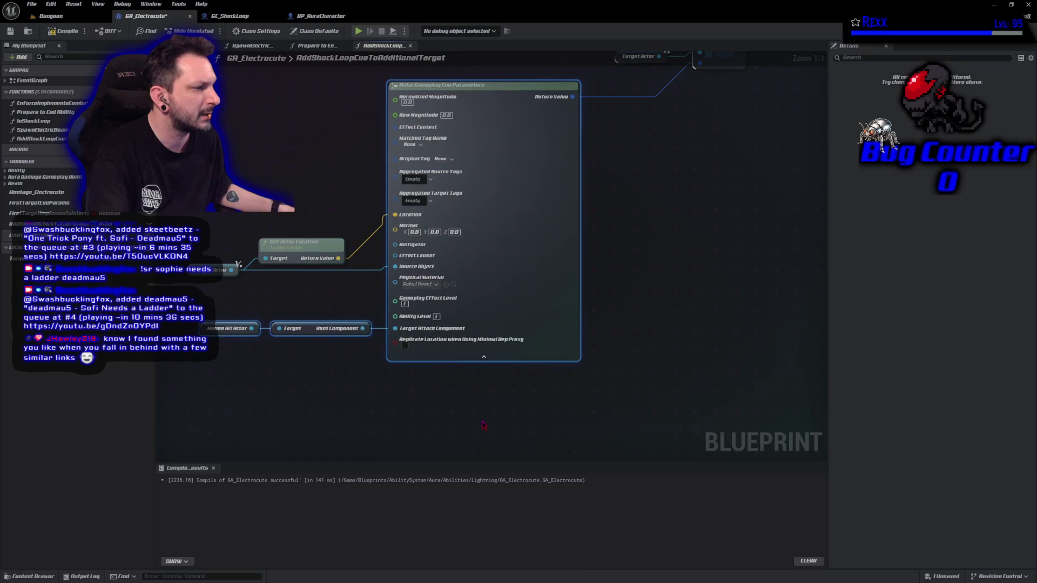
pyautogui.click(67, 32)
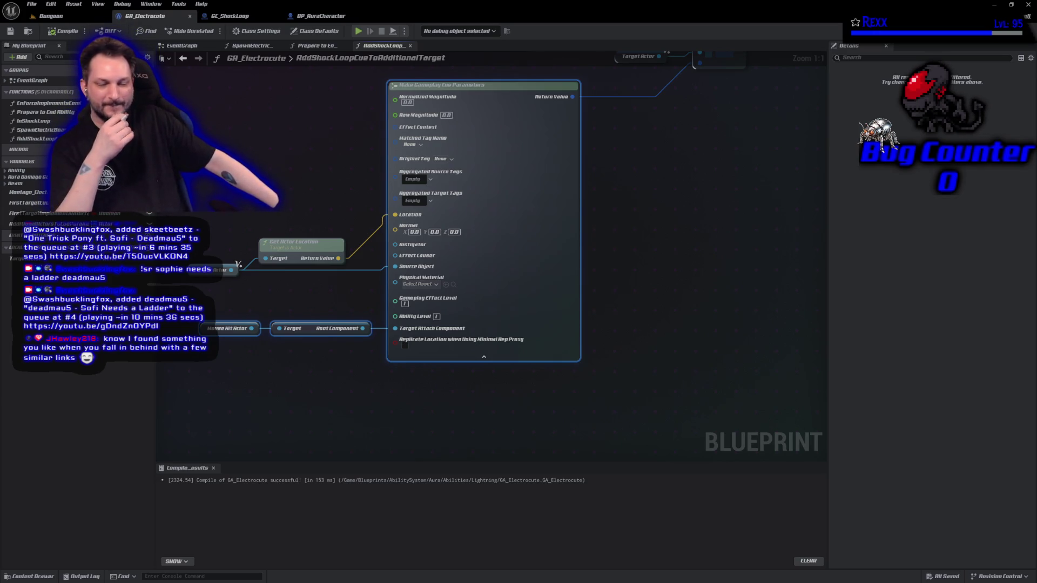
pyautogui.click(338, 406)
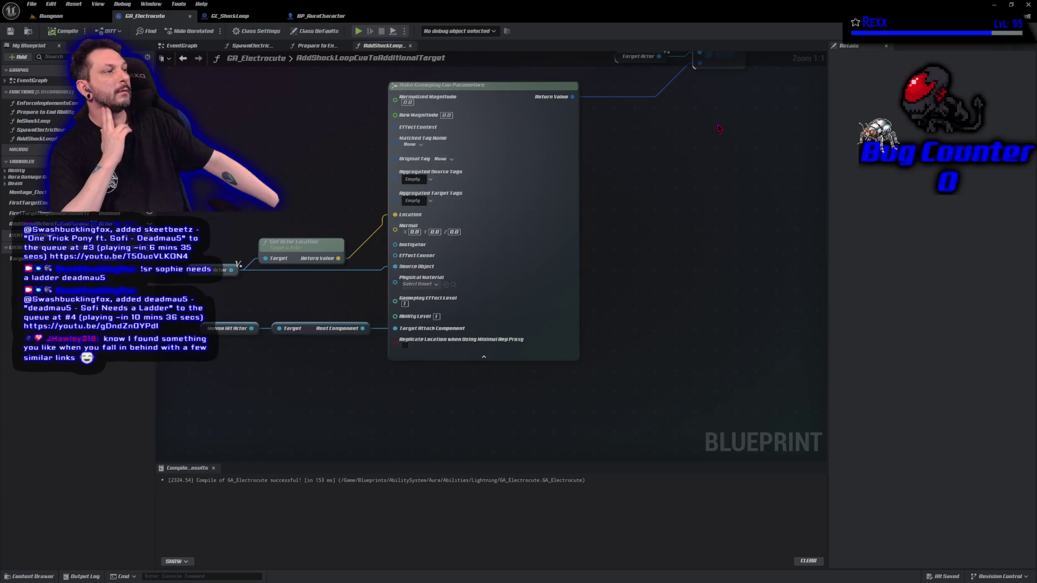
# - Add an Add GameplayCue On Actor (Looping) node for Target Actor after the existing flow
pyautogui.scroll(-5, 429, 283)
pyautogui.moveTo(21, 258)
pyautogui.mouseDown()
pyautogui.moveTo(343, 197)
pyautogui.moveTo(301, 196)
pyautogui.moveTo(378, 206)
pyautogui.moveTo(363, 203)
pyautogui.mouseUp()
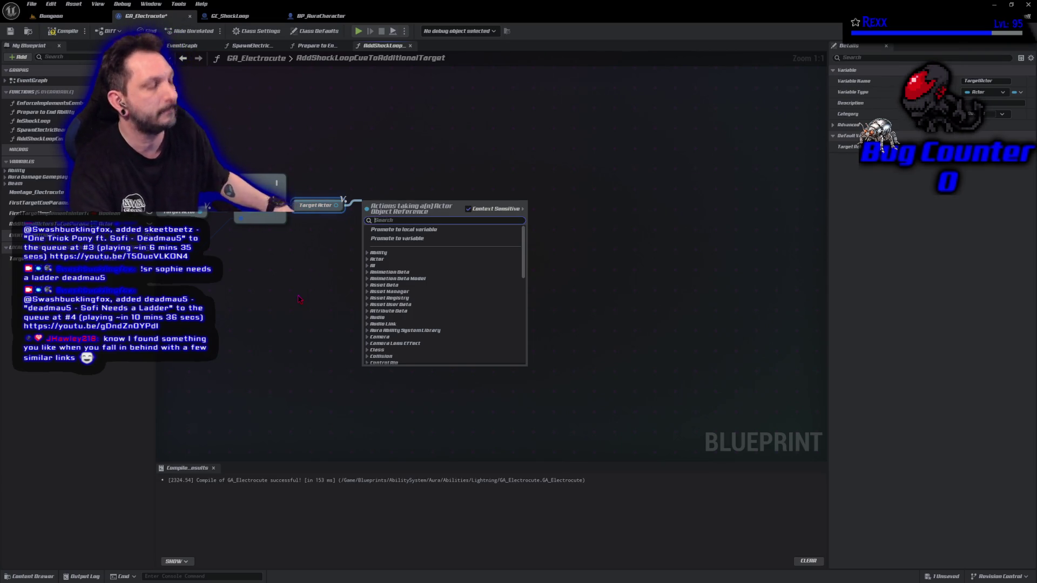
pyautogui.write('add gamep')
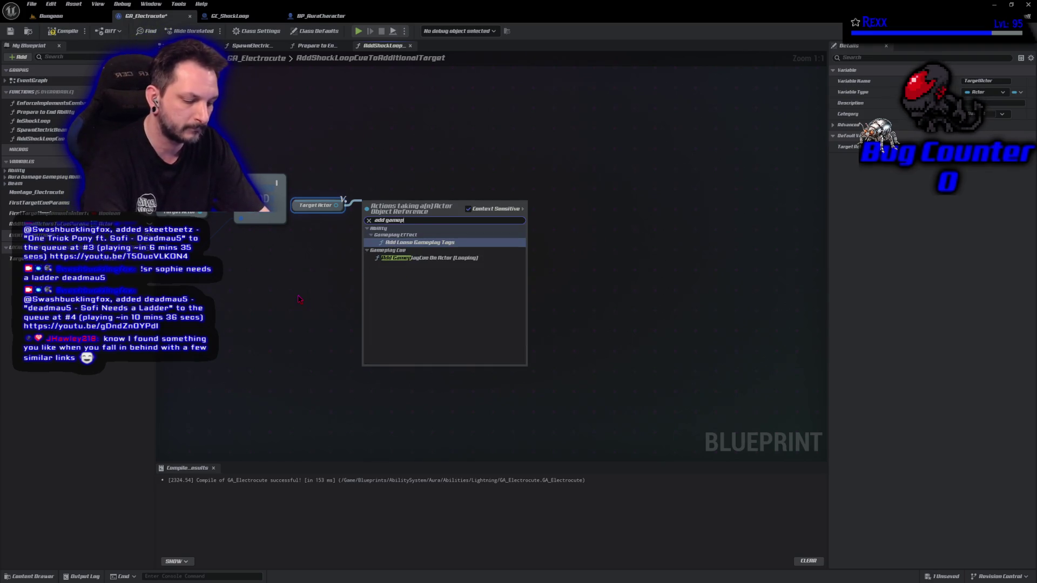
pyautogui.write('lay cue')
pyautogui.press('Return')
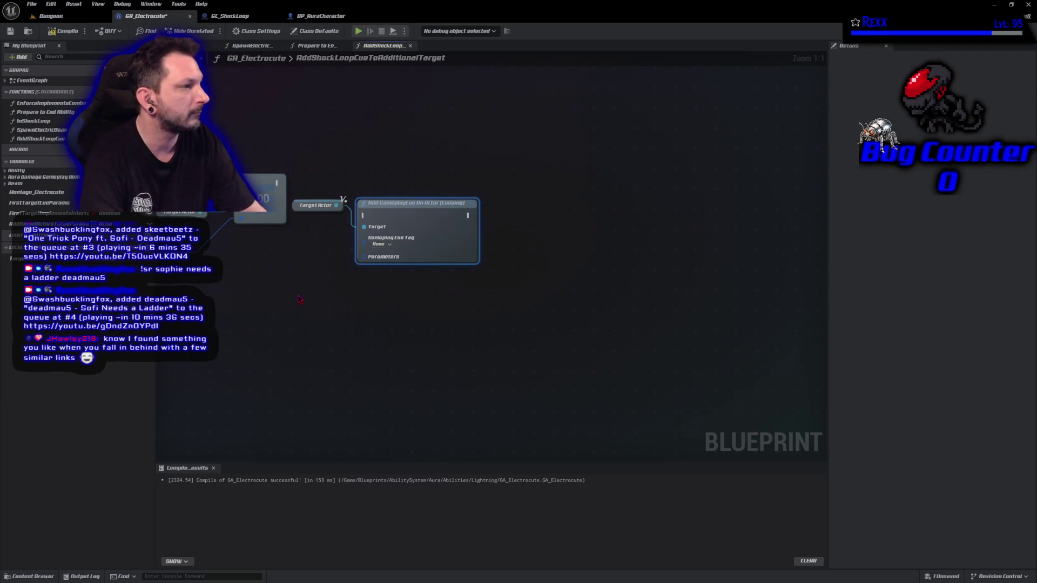
pyautogui.moveTo(278, 182)
pyautogui.mouseDown()
pyautogui.moveTo(345, 197)
pyautogui.moveTo(369, 221)
pyautogui.moveTo(369, 207)
pyautogui.mouseUp()
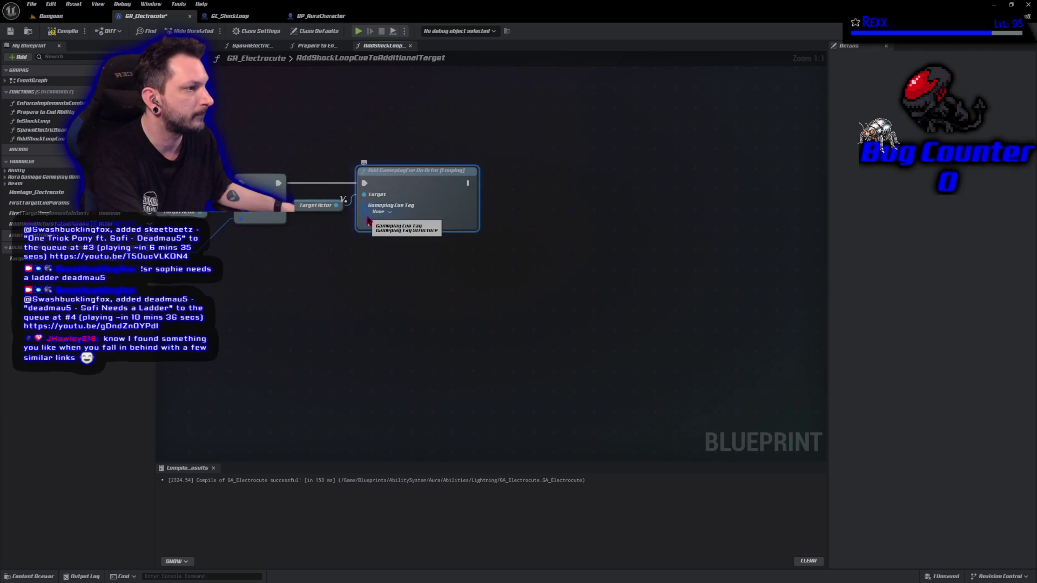
pyautogui.click(64, 31)
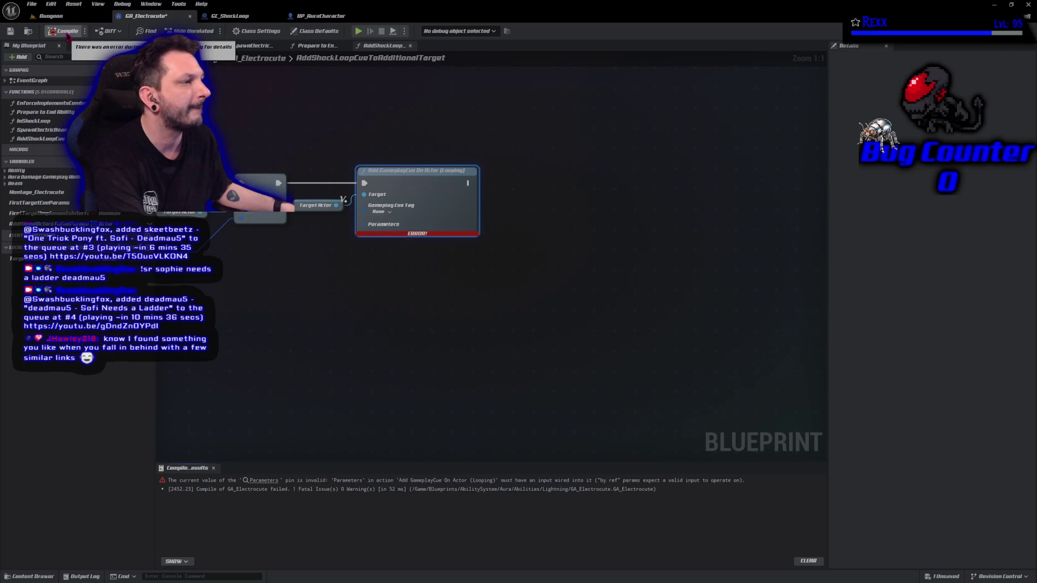
# - Set its tag to GameplayCue.ShockLoop, pass the built cue parameters, recompile, and open Prepare to End Ability
pyautogui.click(382, 212)
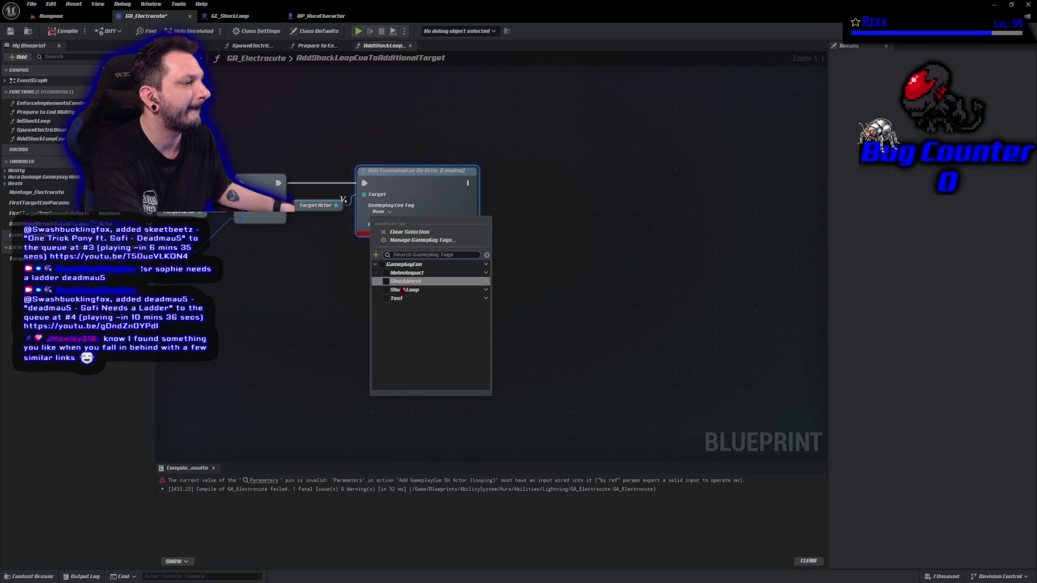
pyautogui.click(400, 290)
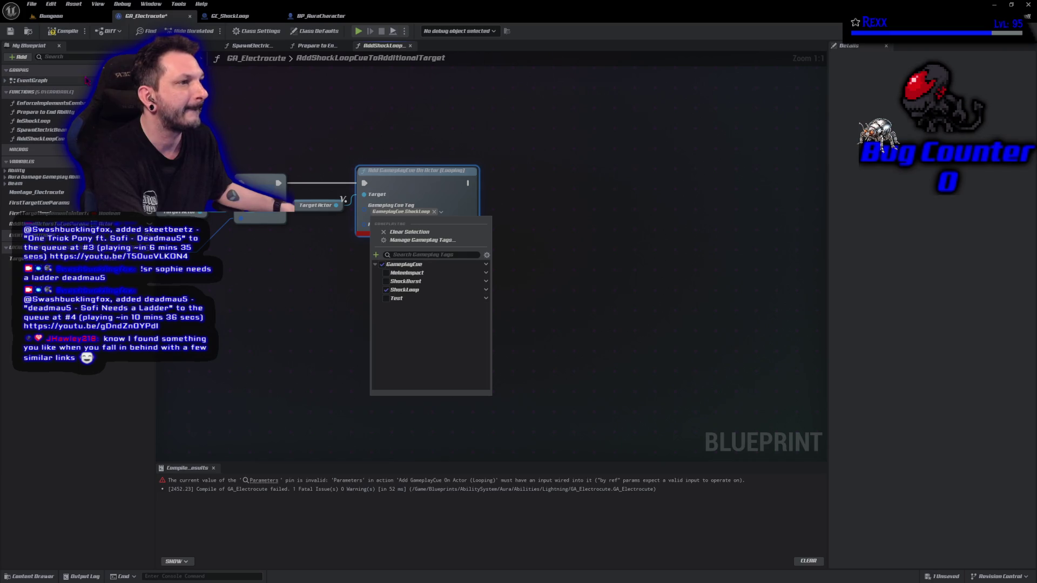
pyautogui.click(63, 32)
pyautogui.moveTo(193, 301)
pyautogui.mouseDown()
pyautogui.moveTo(412, 297)
pyautogui.moveTo(398, 294)
pyautogui.mouseUp()
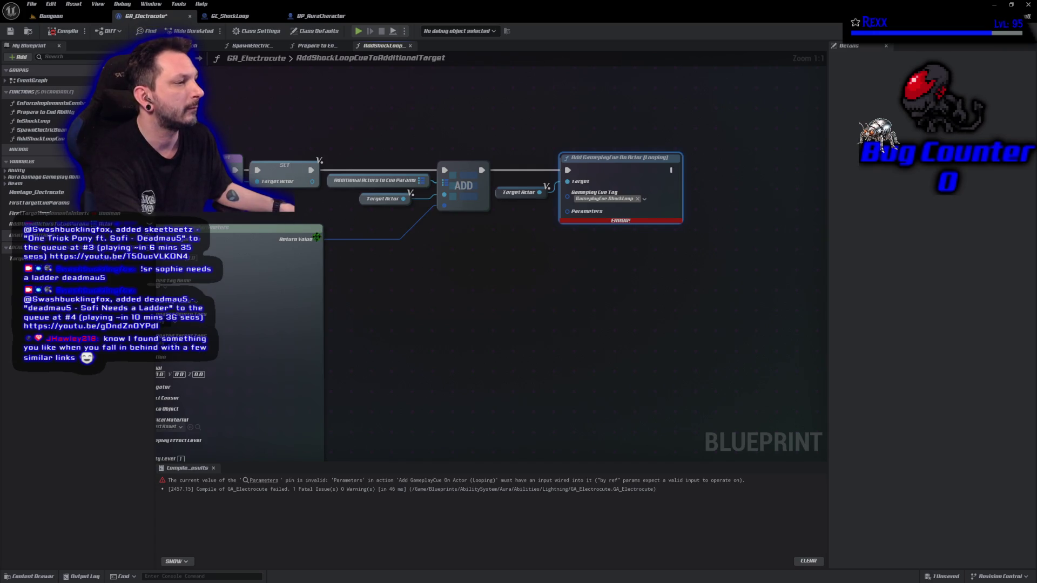
pyautogui.moveTo(317, 239)
pyautogui.mouseDown()
pyautogui.moveTo(499, 281)
pyautogui.moveTo(567, 211)
pyautogui.mouseUp()
pyautogui.click(63, 31)
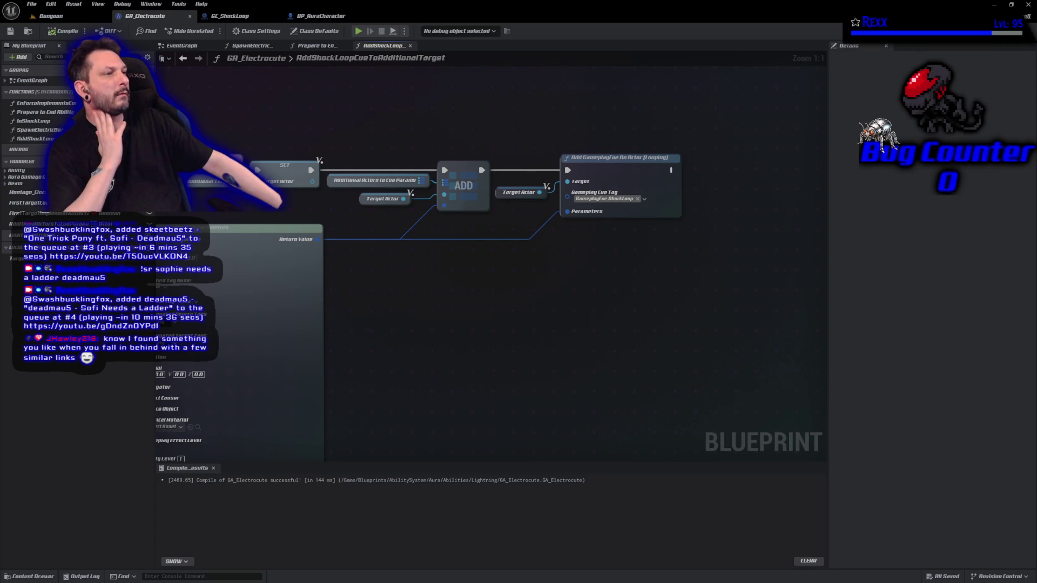
pyautogui.click(321, 47)
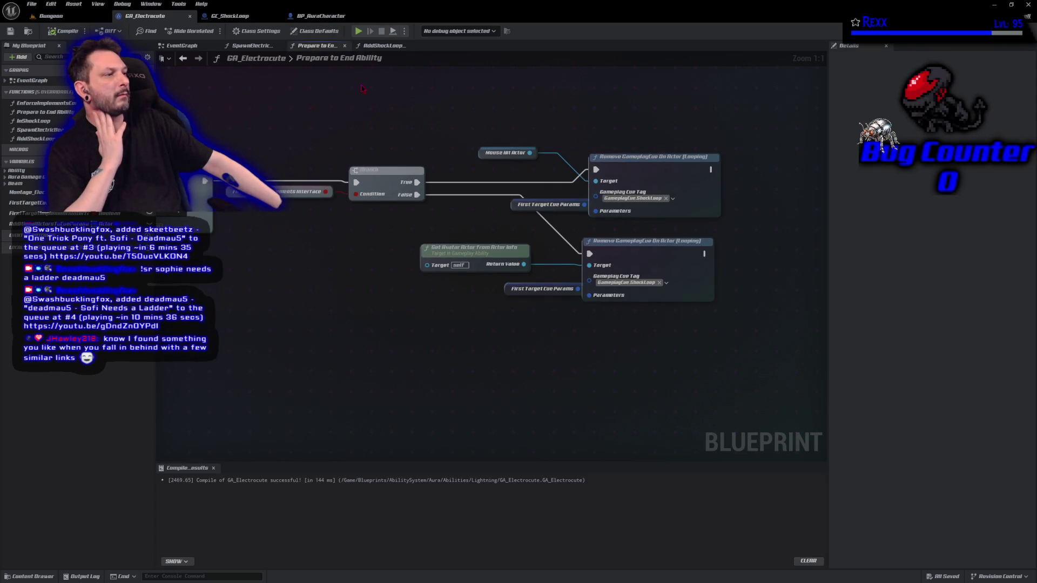
# - Move the lower Remove GameplayCue group down-left and the upper group up-right, then open SpawnElectricBeam
pyautogui.moveTo(593, 139); pyautogui.dragTo(639, 135)
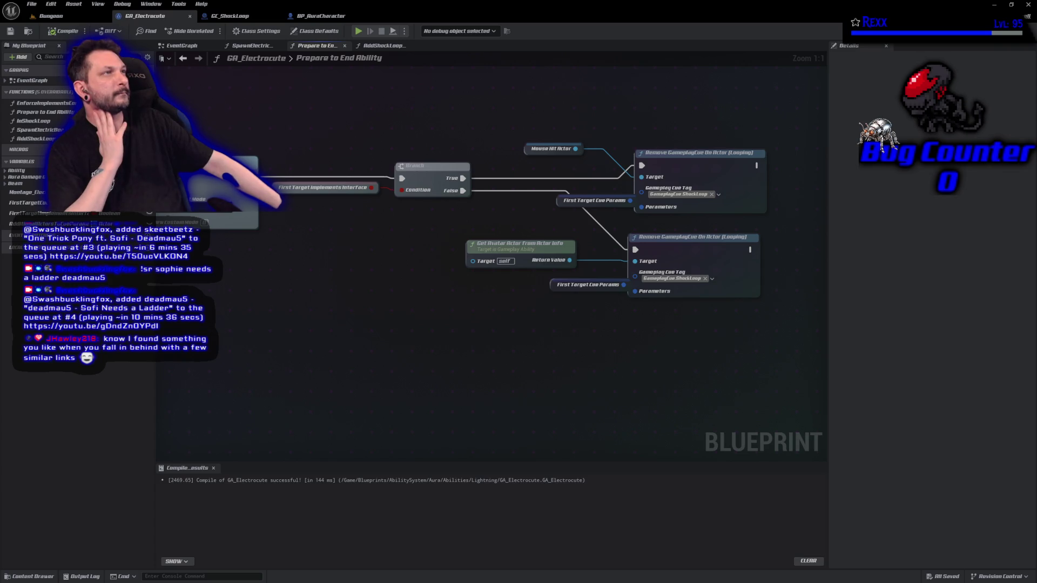
pyautogui.moveTo(763, 383); pyautogui.dragTo(444, 222)
pyautogui.moveTo(670, 246)
pyautogui.mouseDown()
pyautogui.moveTo(582, 332)
pyautogui.moveTo(533, 337)
pyautogui.mouseUp()
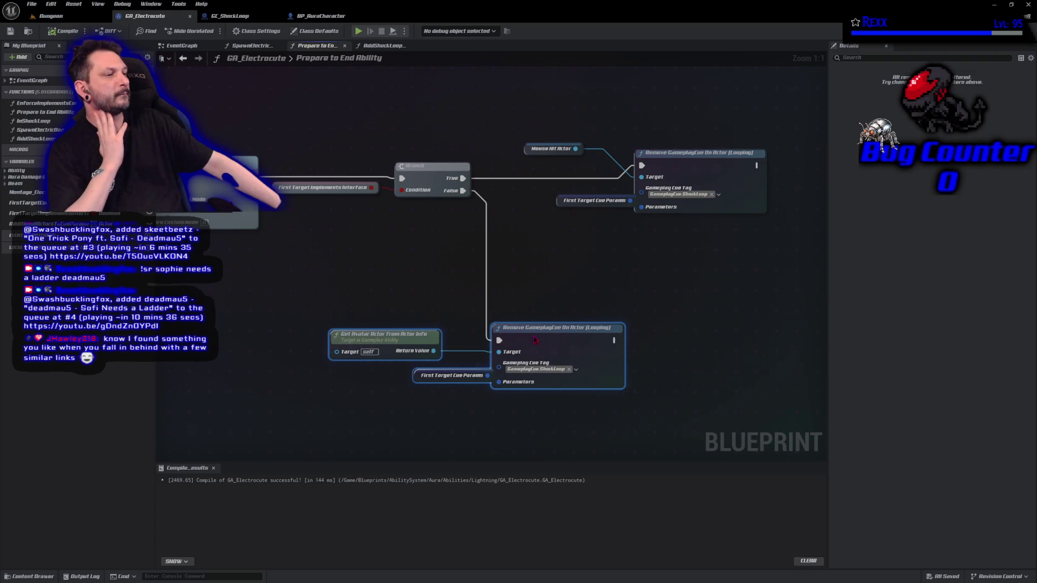
pyautogui.moveTo(594, 296); pyautogui.dragTo(417, 325)
pyautogui.moveTo(377, 92); pyautogui.dragTo(505, 237)
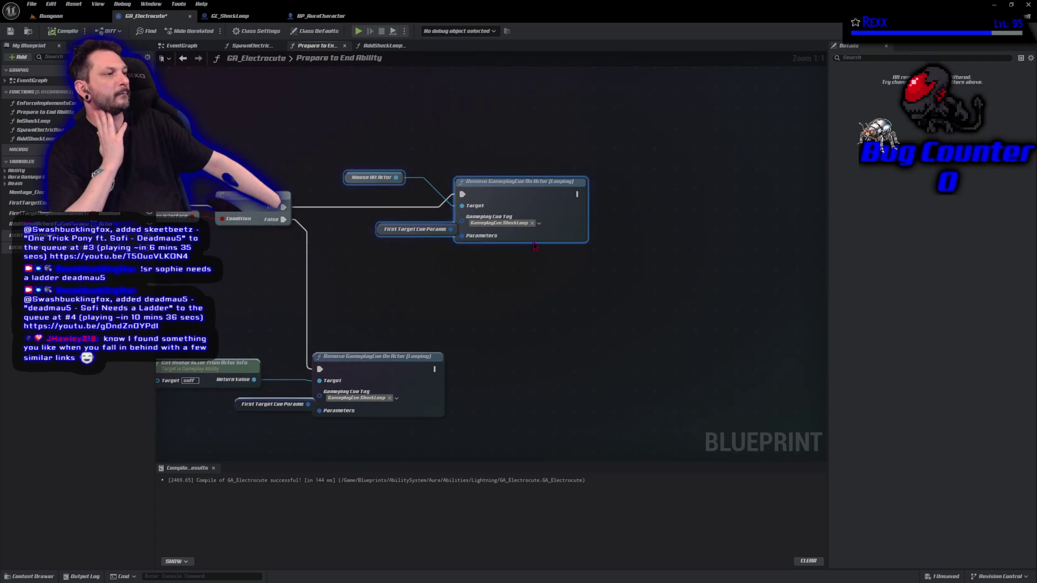
pyautogui.moveTo(502, 202)
pyautogui.mouseDown()
pyautogui.moveTo(605, 150)
pyautogui.moveTo(569, 182)
pyautogui.moveTo(496, 200)
pyautogui.mouseUp()
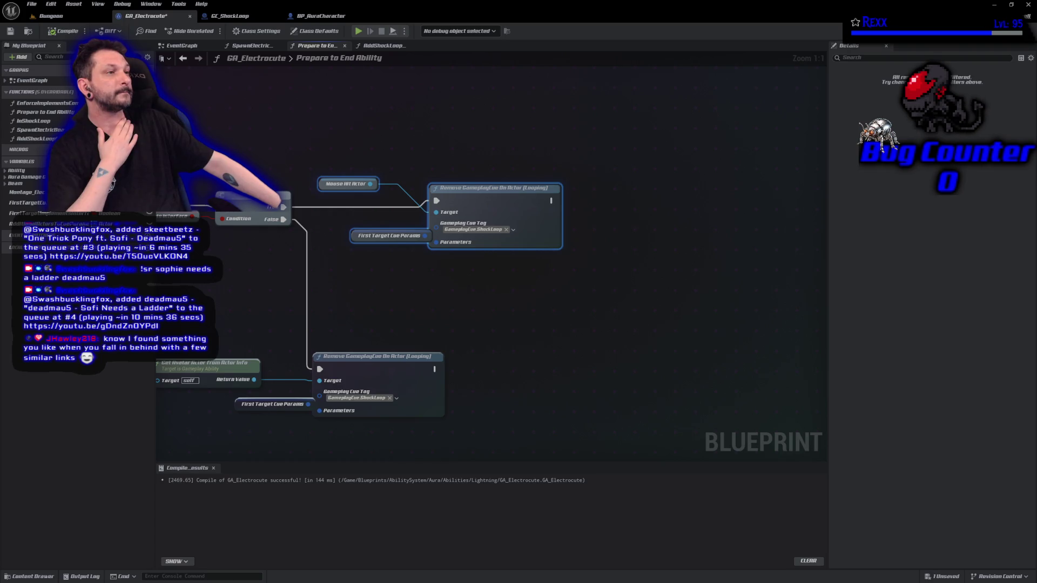
pyautogui.click(252, 46)
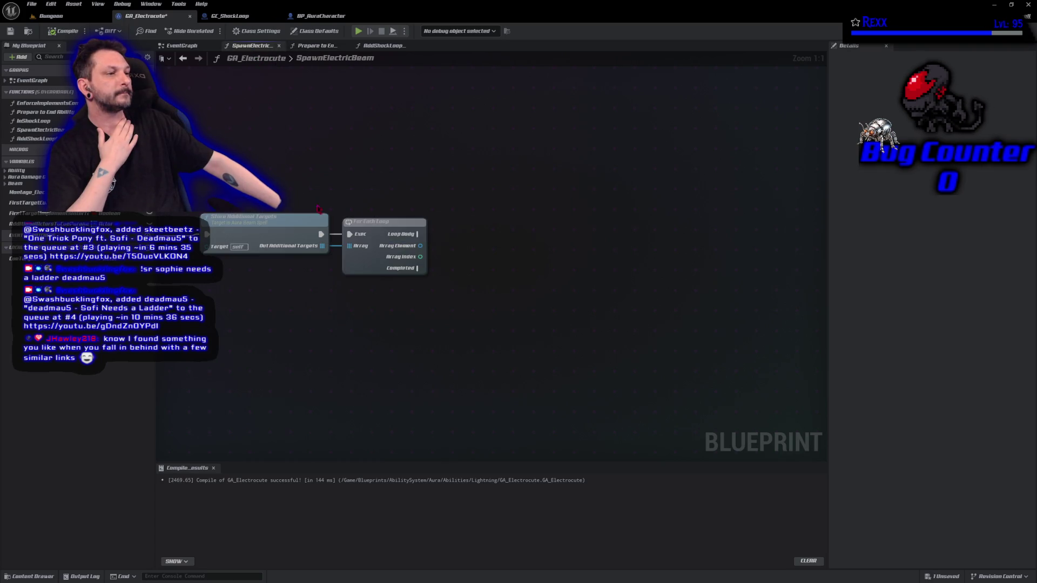
# - Promote Out Additional Targets to an AdditionalTargets Actor array, run its SET before the For Each Loop, and compile
pyautogui.moveTo(380, 231); pyautogui.dragTo(489, 232)
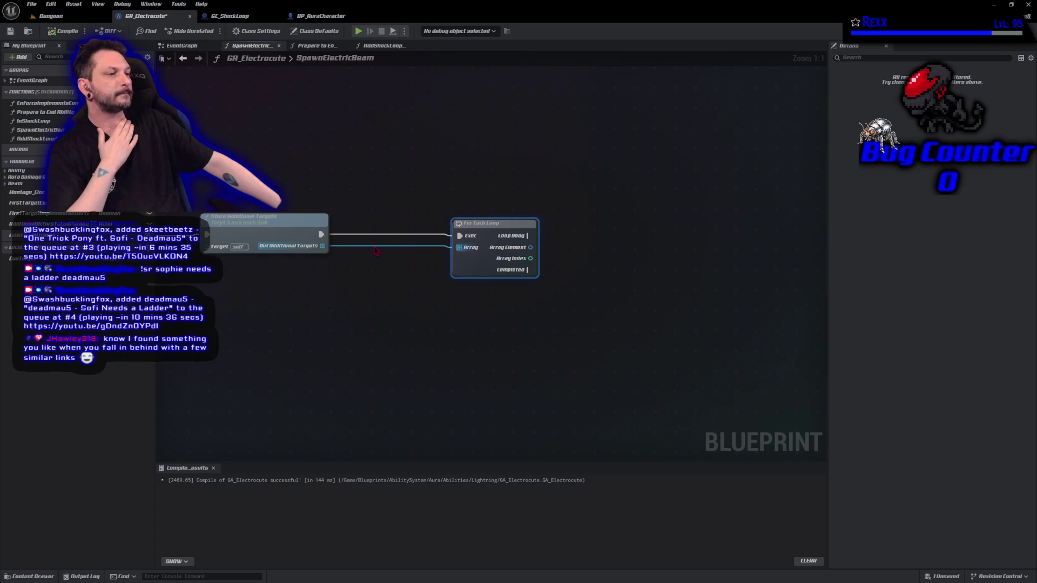
pyautogui.moveTo(322, 245); pyautogui.dragTo(351, 263)
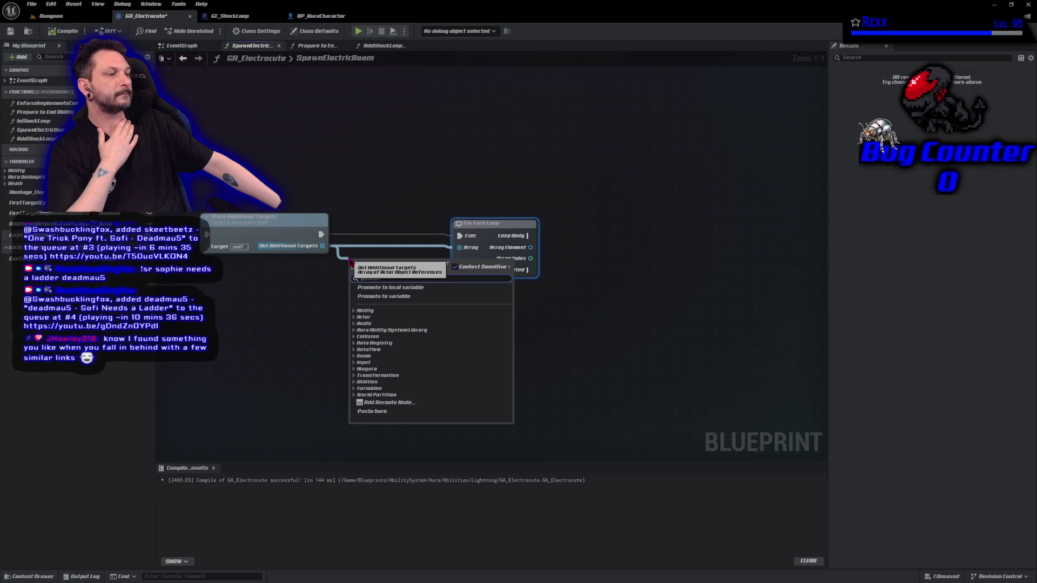
pyautogui.click(387, 296)
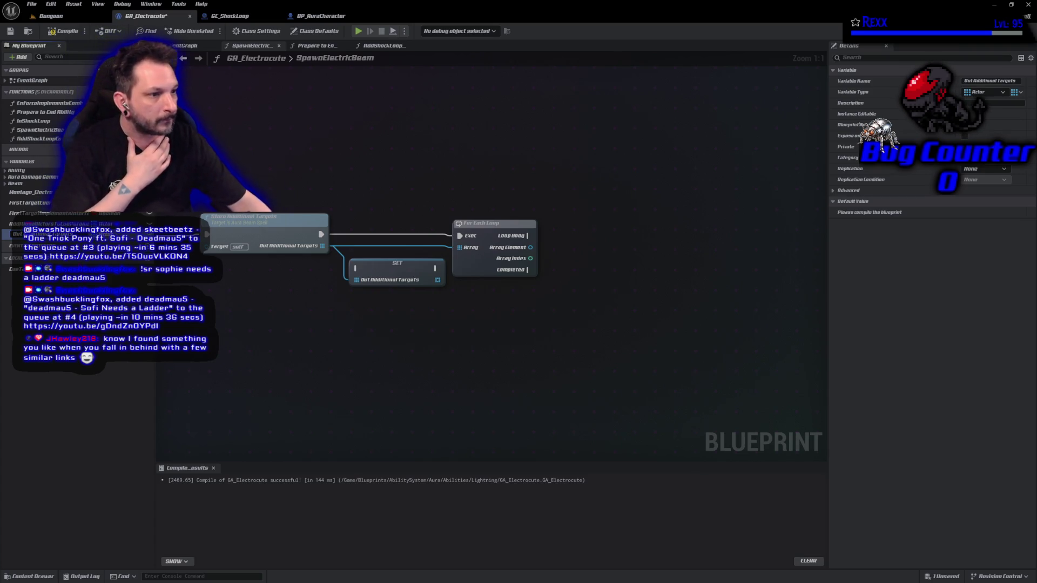
pyautogui.press('Delete')
pyautogui.press('Delete')
pyautogui.press('Delete')
pyautogui.press('Return')
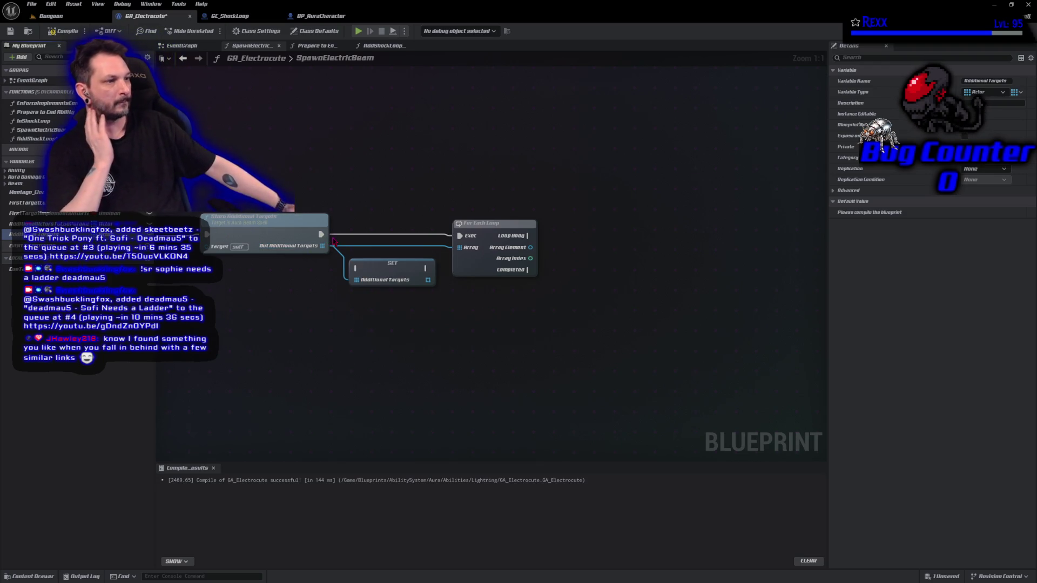
pyautogui.moveTo(321, 235)
pyautogui.mouseDown()
pyautogui.moveTo(357, 276)
pyautogui.moveTo(381, 280)
pyautogui.moveTo(428, 280)
pyautogui.moveTo(460, 248)
pyautogui.mouseUp()
pyautogui.moveTo(402, 263)
pyautogui.mouseDown()
pyautogui.moveTo(395, 231)
pyautogui.moveTo(484, 236)
pyautogui.moveTo(428, 237)
pyautogui.moveTo(460, 236)
pyautogui.mouseUp()
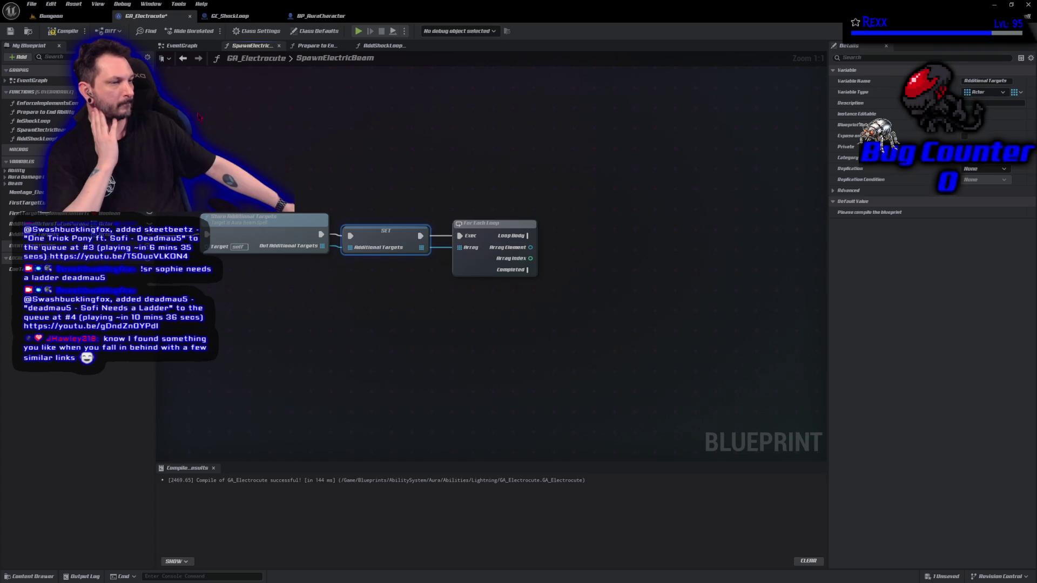
pyautogui.click(64, 31)
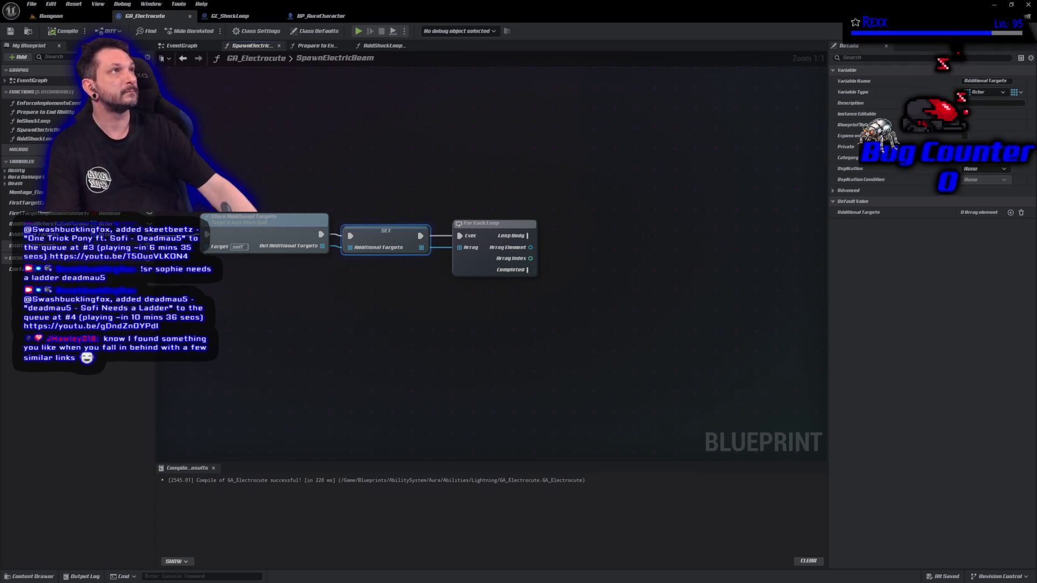
# - In Prepare to End Ability, place Additional Targets and Additional Actors to Cue Params getters
pyautogui.click(383, 45)
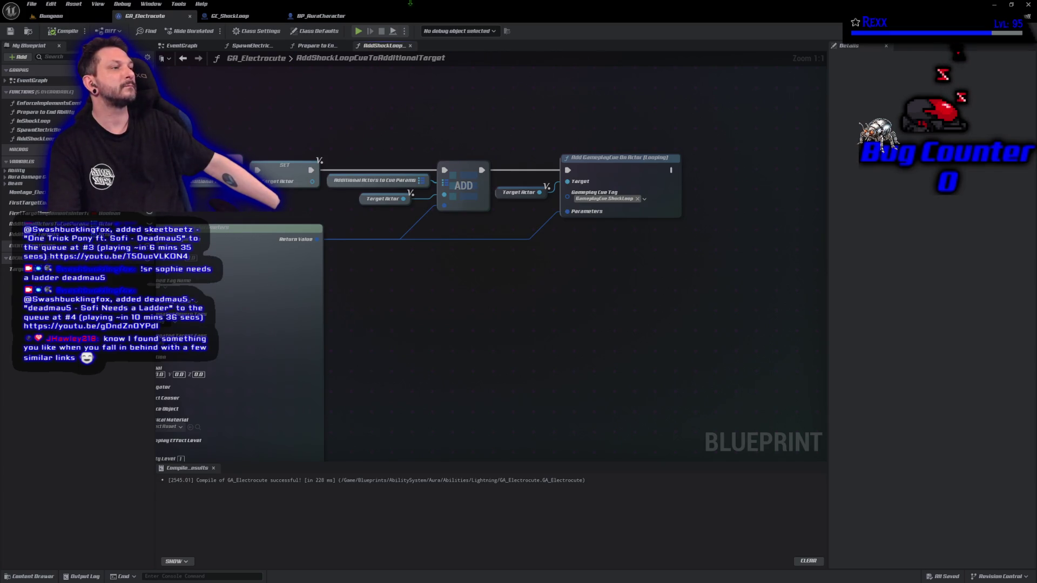
pyautogui.click(316, 45)
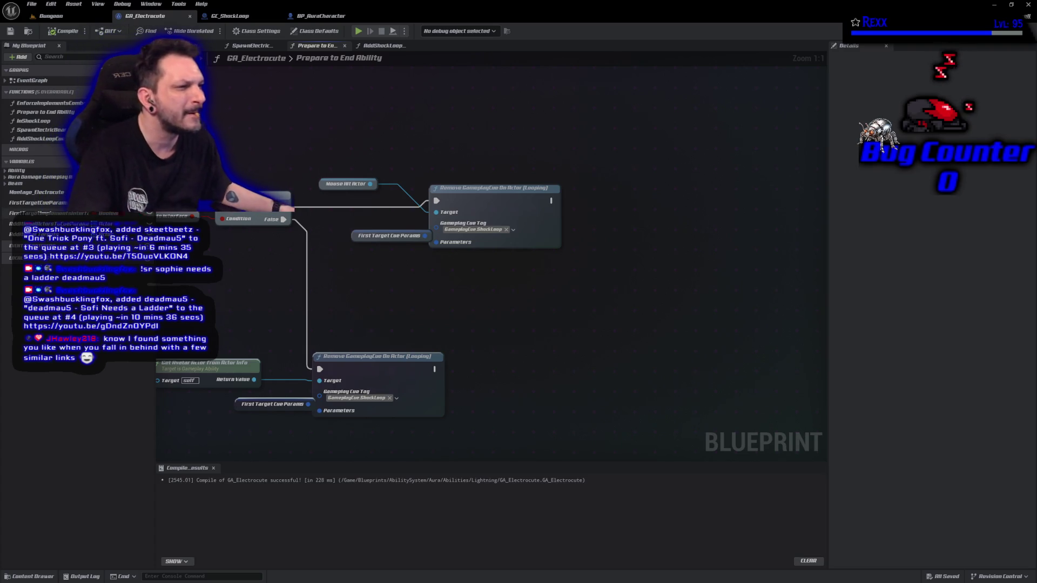
pyautogui.moveTo(17, 234)
pyautogui.mouseDown()
pyautogui.moveTo(608, 272)
pyautogui.moveTo(587, 222)
pyautogui.mouseUp()
pyautogui.moveTo(32, 223)
pyautogui.mouseDown()
pyautogui.moveTo(542, 284)
pyautogui.moveTo(619, 274)
pyautogui.moveTo(582, 258)
pyautogui.moveTo(396, 313)
pyautogui.moveTo(321, 303)
pyautogui.mouseUp()
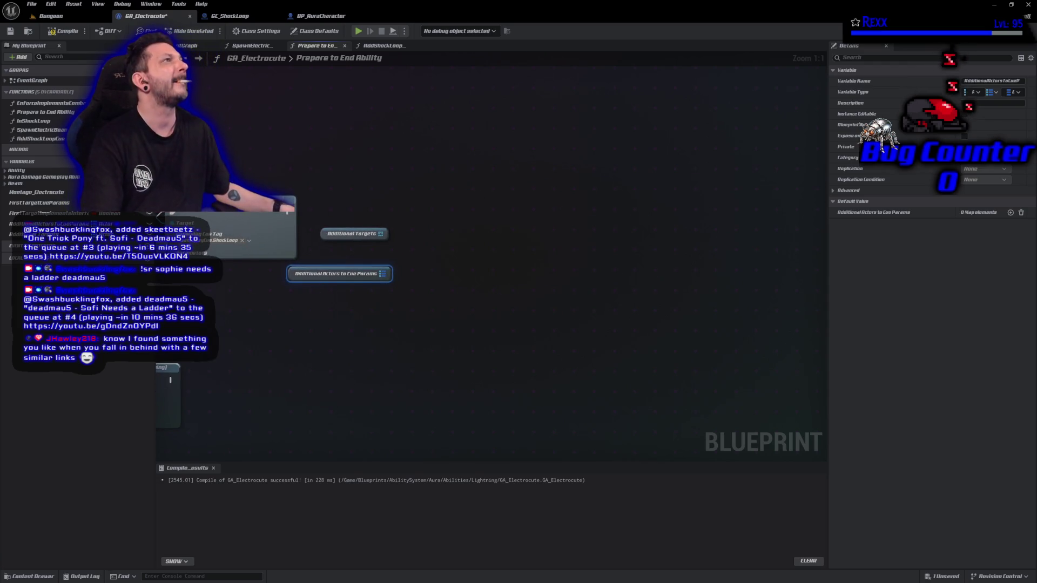
# - Add a For Each Loop over Additional Targets after the cue removal, compile, and delete the unused getter
pyautogui.moveTo(381, 234); pyautogui.dragTo(411, 223)
pyautogui.write('for')
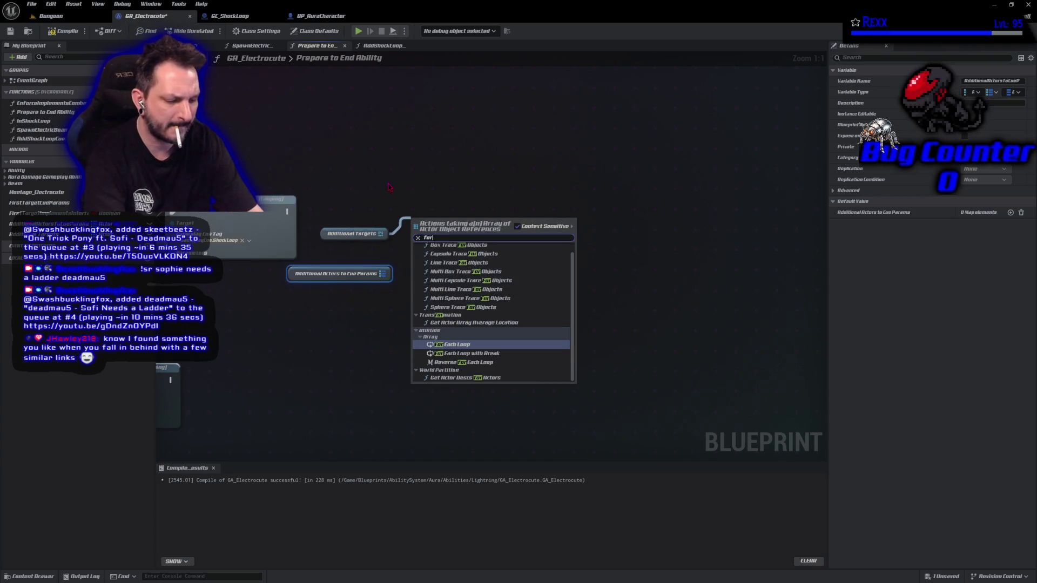
pyautogui.write(' each l')
pyautogui.press('Return')
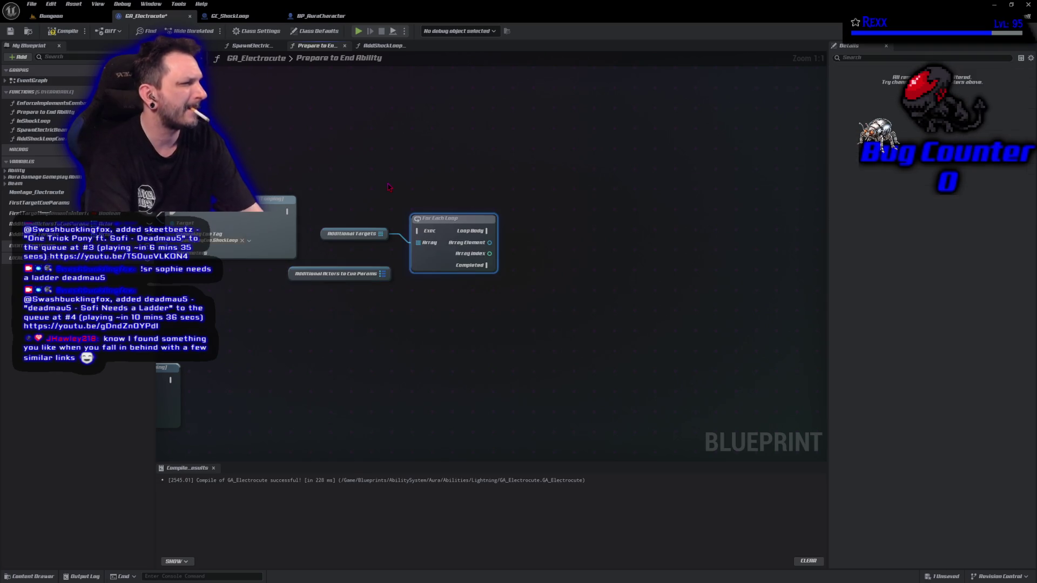
pyautogui.moveTo(288, 212)
pyautogui.mouseDown()
pyautogui.moveTo(405, 234)
pyautogui.moveTo(432, 227)
pyautogui.moveTo(440, 202)
pyautogui.mouseUp()
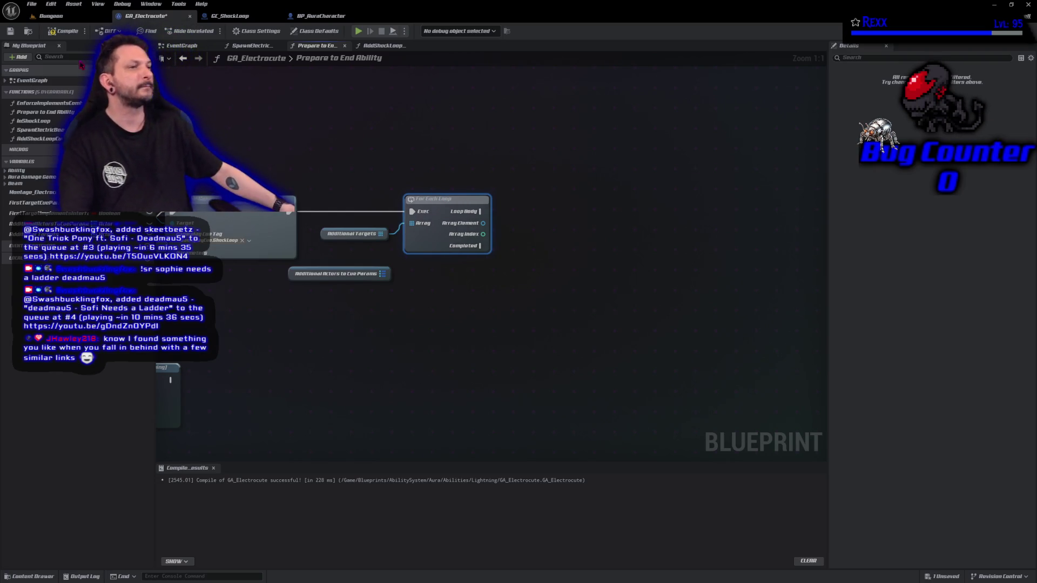
pyautogui.click(62, 32)
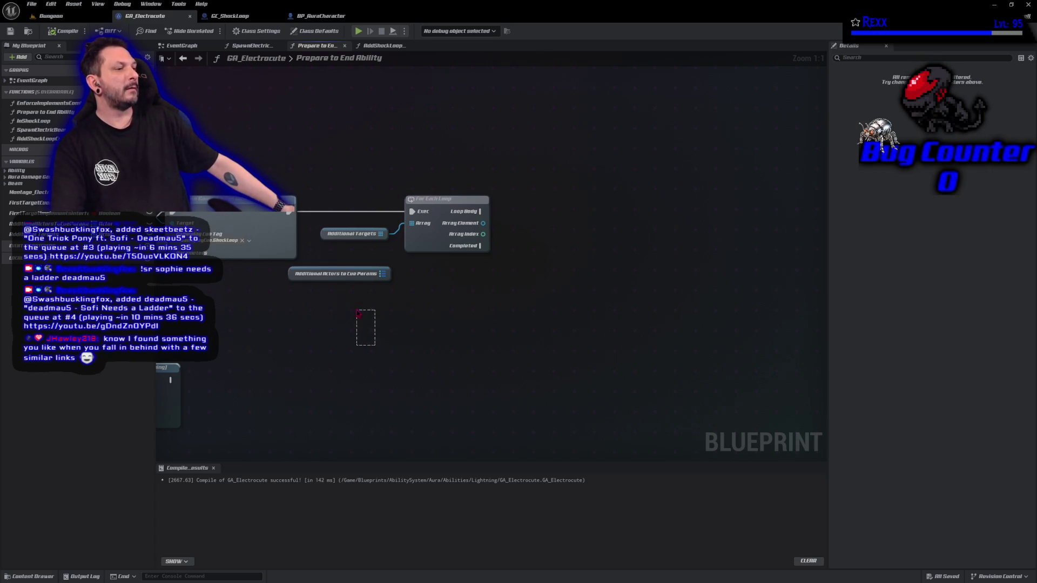
pyautogui.click(346, 274)
pyautogui.press('Delete')
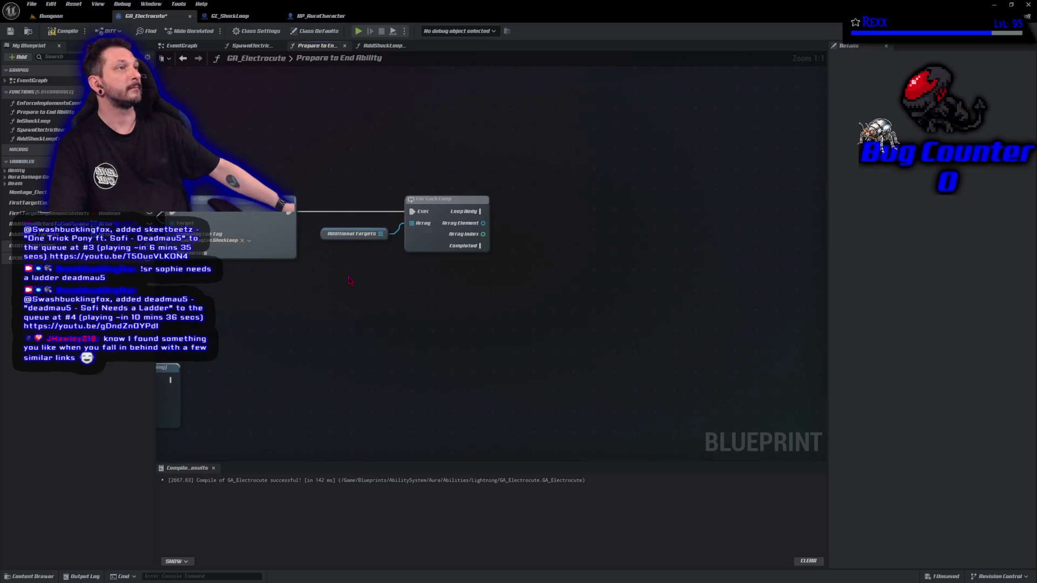
# - Add a Find on Additional Actors to Cue Params keyed by the loop's Array Element, then compile
pyautogui.moveTo(437, 292); pyautogui.dragTo(279, 295)
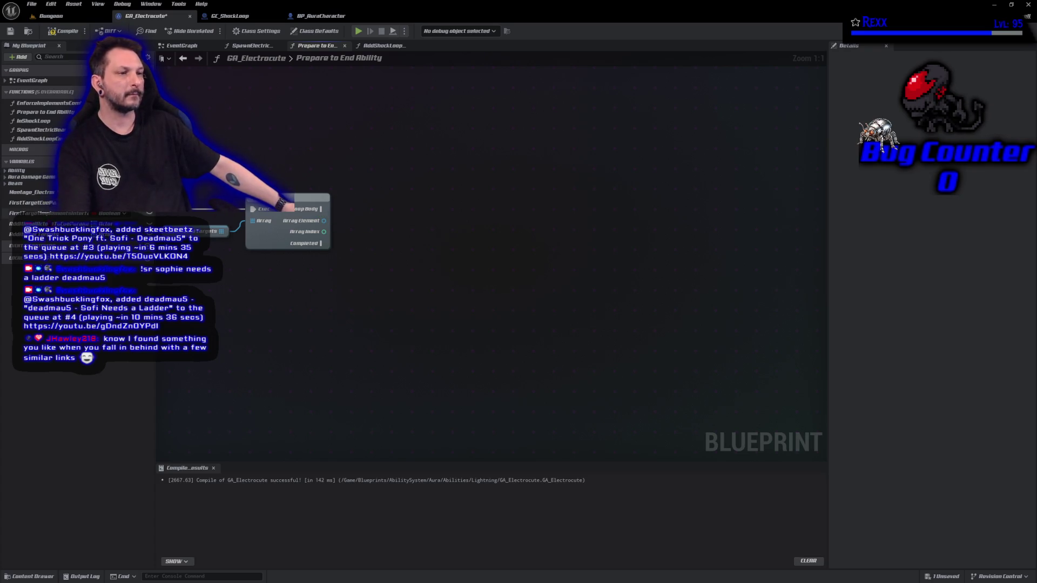
pyautogui.moveTo(33, 223)
pyautogui.mouseDown()
pyautogui.moveTo(292, 266)
pyautogui.moveTo(364, 259)
pyautogui.moveTo(372, 236)
pyautogui.moveTo(347, 266)
pyautogui.mouseUp()
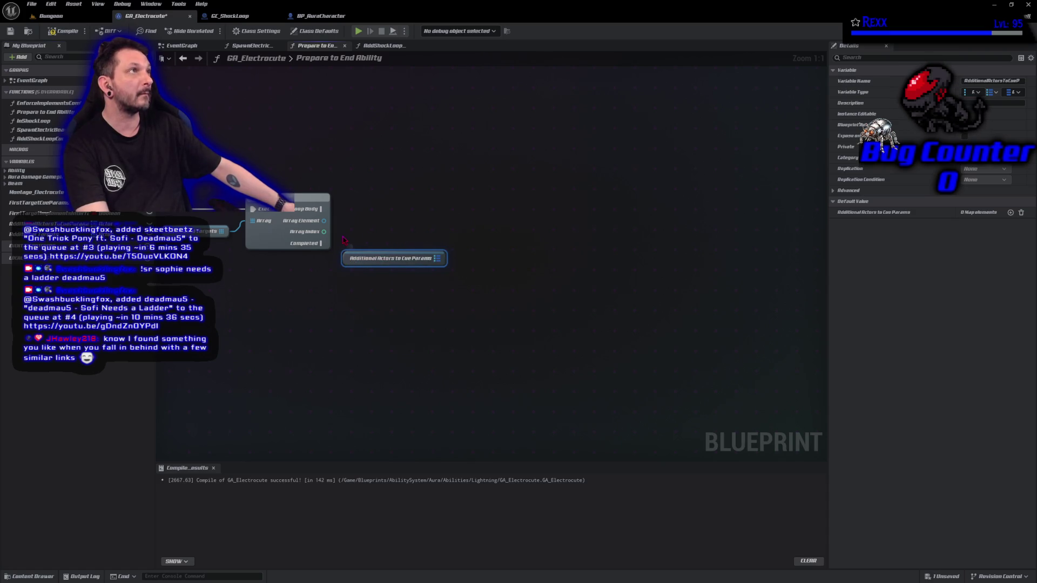
pyautogui.moveTo(446, 256); pyautogui.dragTo(468, 236)
pyautogui.write('find')
pyautogui.press('Return')
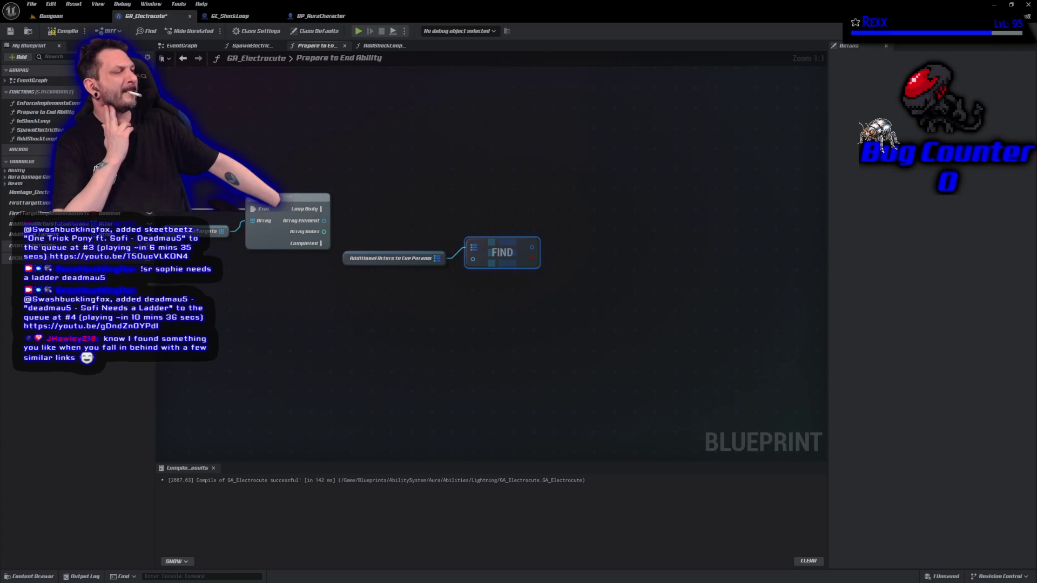
pyautogui.moveTo(325, 220)
pyautogui.mouseDown()
pyautogui.moveTo(402, 246)
pyautogui.moveTo(440, 285)
pyautogui.moveTo(475, 273)
pyautogui.moveTo(473, 260)
pyautogui.mouseUp()
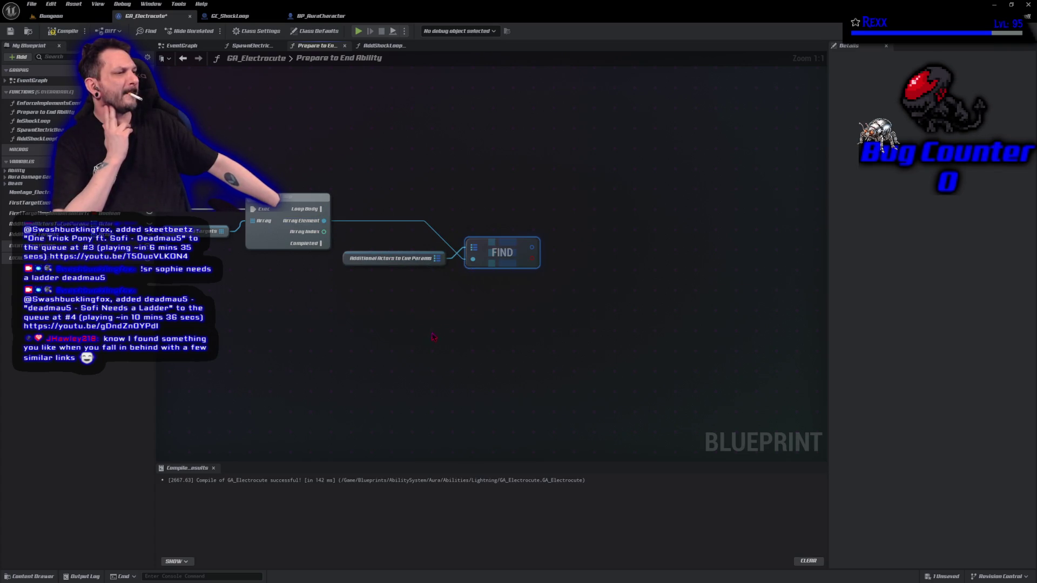
pyautogui.click(64, 32)
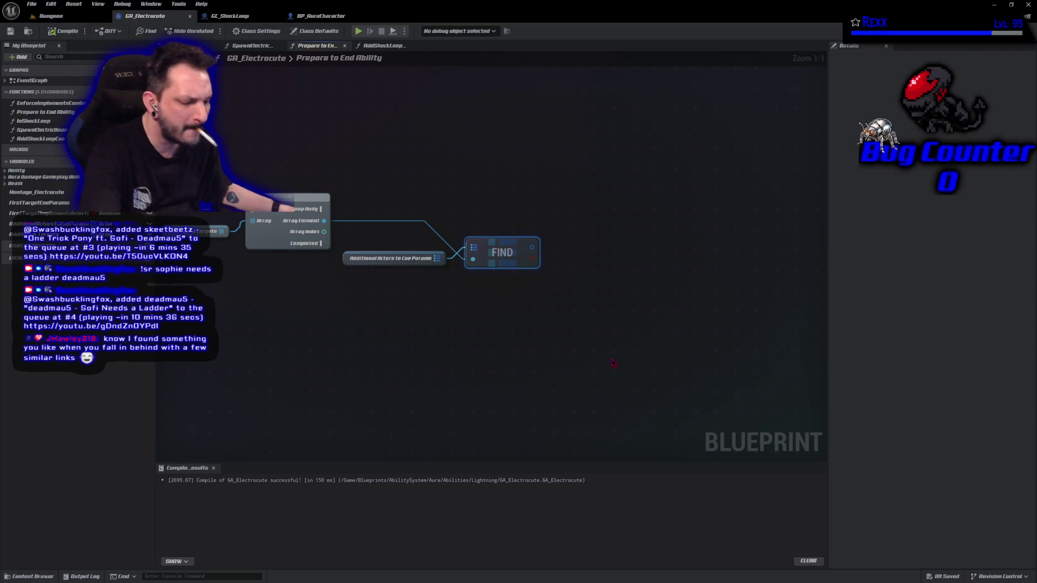
# - Add a Branch on the Find result, driven by Loop Body, and compile
pyautogui.click(598, 238)
pyautogui.moveTo(532, 258)
pyautogui.mouseDown()
pyautogui.moveTo(616, 273)
pyautogui.moveTo(604, 262)
pyautogui.mouseUp()
pyautogui.moveTo(323, 207)
pyautogui.mouseDown()
pyautogui.moveTo(602, 249)
pyautogui.moveTo(608, 210)
pyautogui.moveTo(584, 207)
pyautogui.mouseUp()
pyautogui.press('F7')
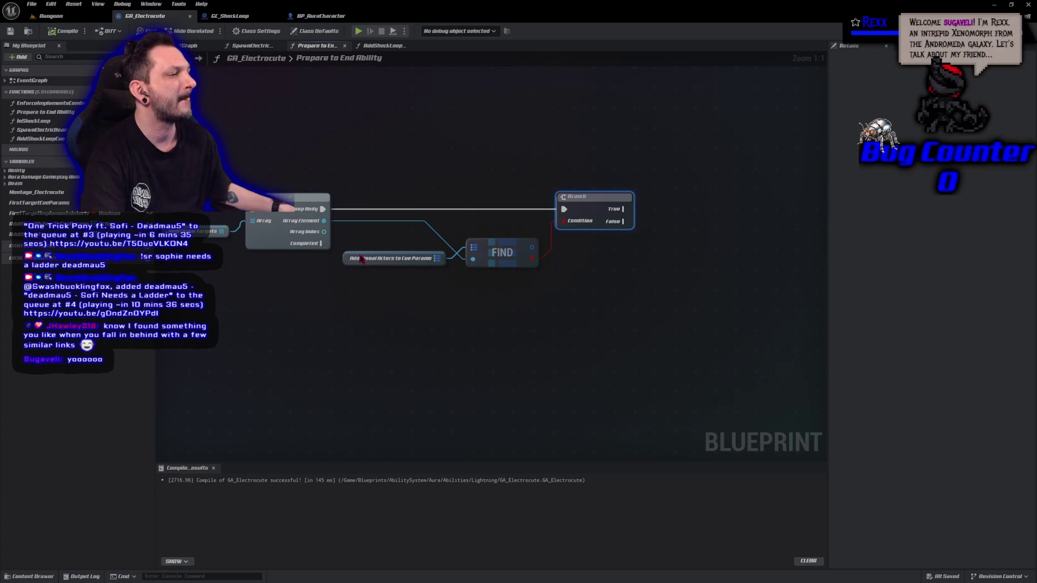
# - Add a Remove GameplayCue On Actor (Looping) for the Array Element on Branch True, tagged GameplayCue.ShockLoop
pyautogui.moveTo(323, 221)
pyautogui.mouseDown()
pyautogui.moveTo(556, 249)
pyautogui.moveTo(656, 225)
pyautogui.mouseUp()
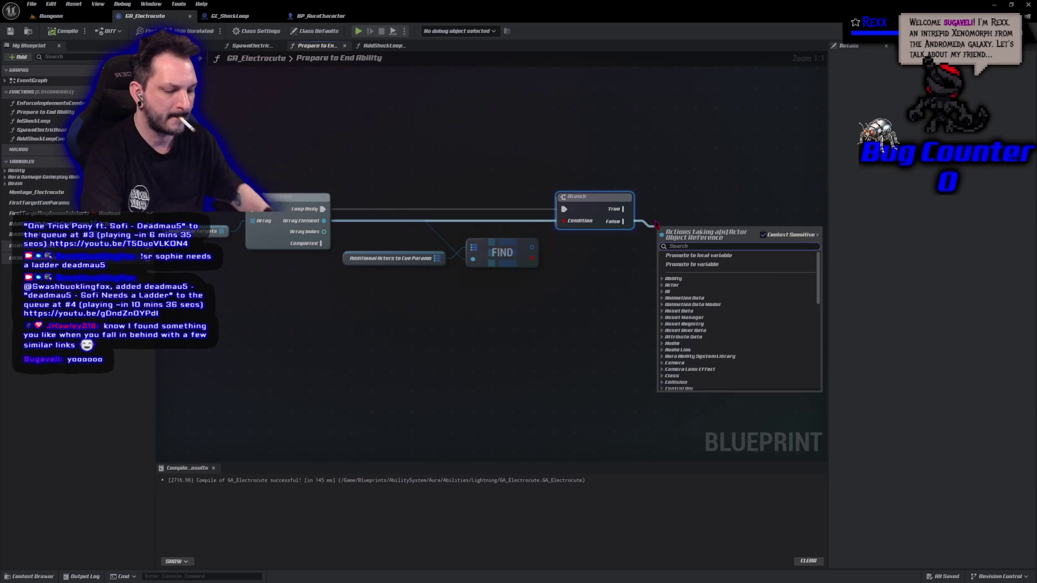
pyautogui.write('remove game')
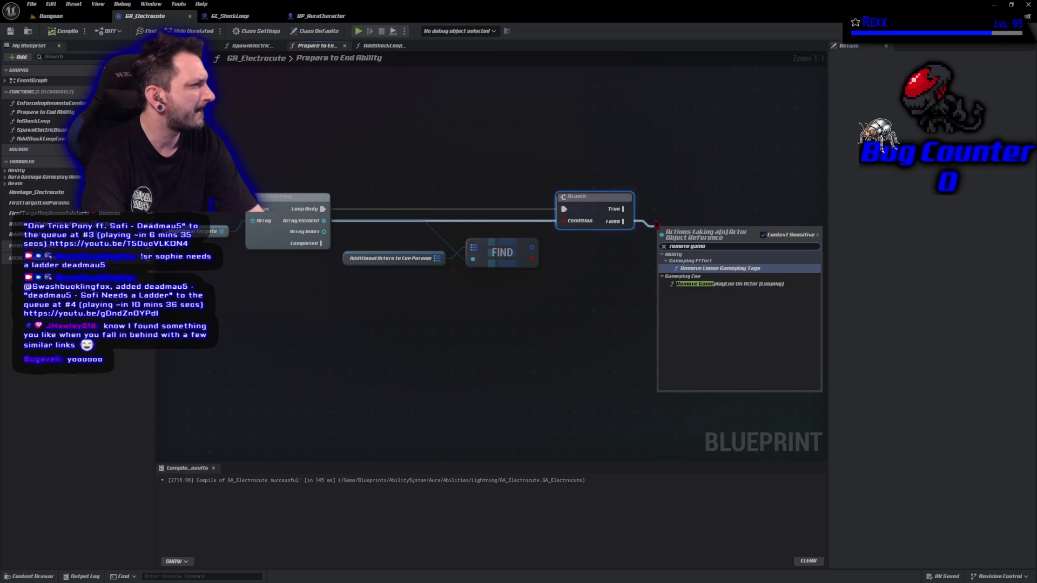
pyautogui.click(729, 284)
pyautogui.moveTo(624, 209)
pyautogui.mouseDown()
pyautogui.moveTo(660, 241)
pyautogui.moveTo(709, 218)
pyautogui.moveTo(703, 205)
pyautogui.mouseUp()
pyautogui.click(675, 238)
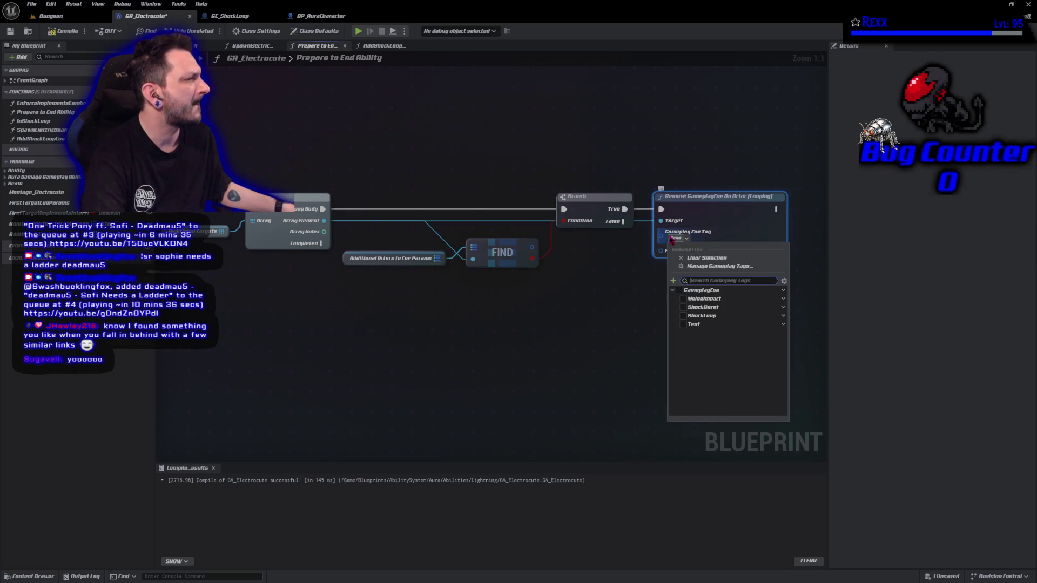
pyautogui.click(684, 317)
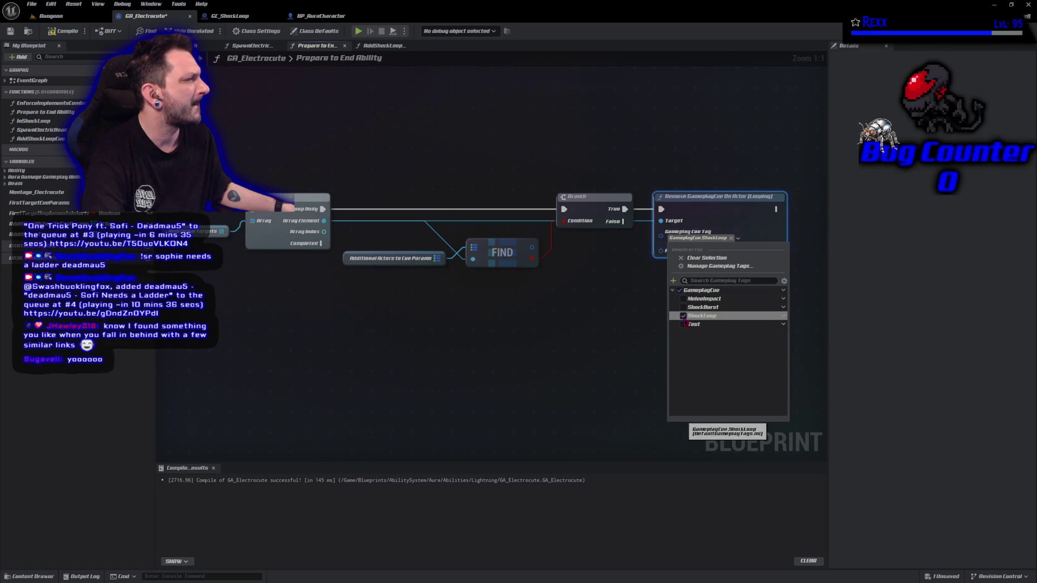
pyautogui.click(621, 291)
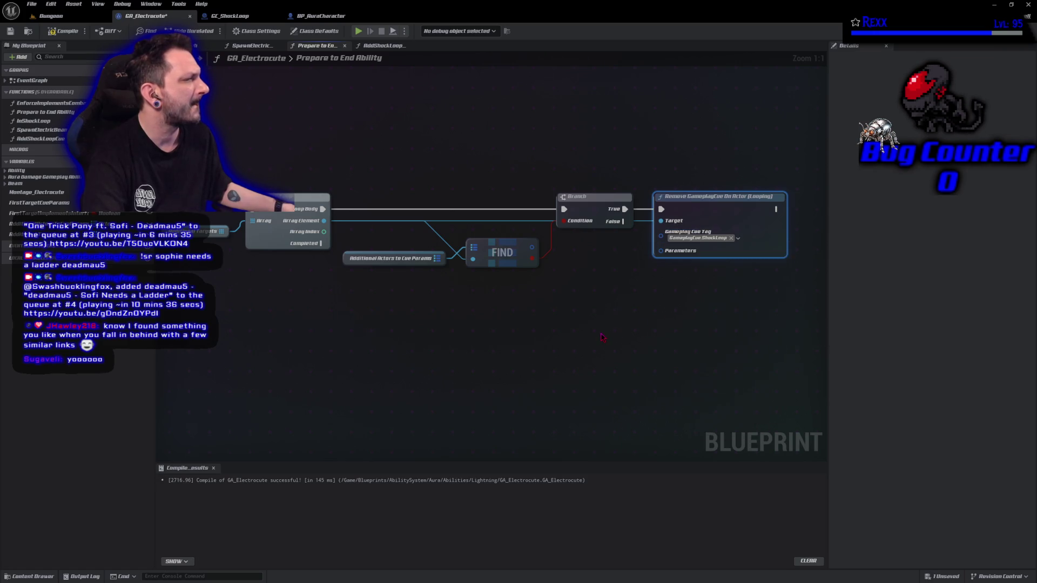
# - Pass the Find result into the removal's Parameters, then compile and save
pyautogui.click(530, 243)
pyautogui.moveTo(530, 243)
pyautogui.mouseDown()
pyautogui.moveTo(540, 253)
pyautogui.moveTo(642, 263)
pyautogui.moveTo(681, 254)
pyautogui.mouseUp()
pyautogui.press('F7')
pyautogui.hotkey('ctrl', 's')
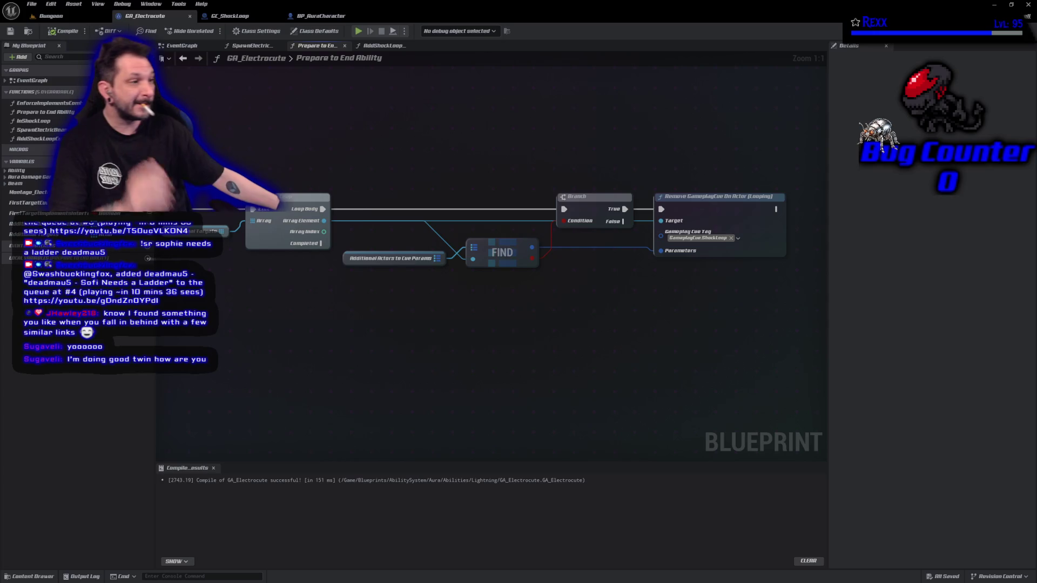
pyautogui.moveTo(564, 221); pyautogui.dragTo(380, 224)
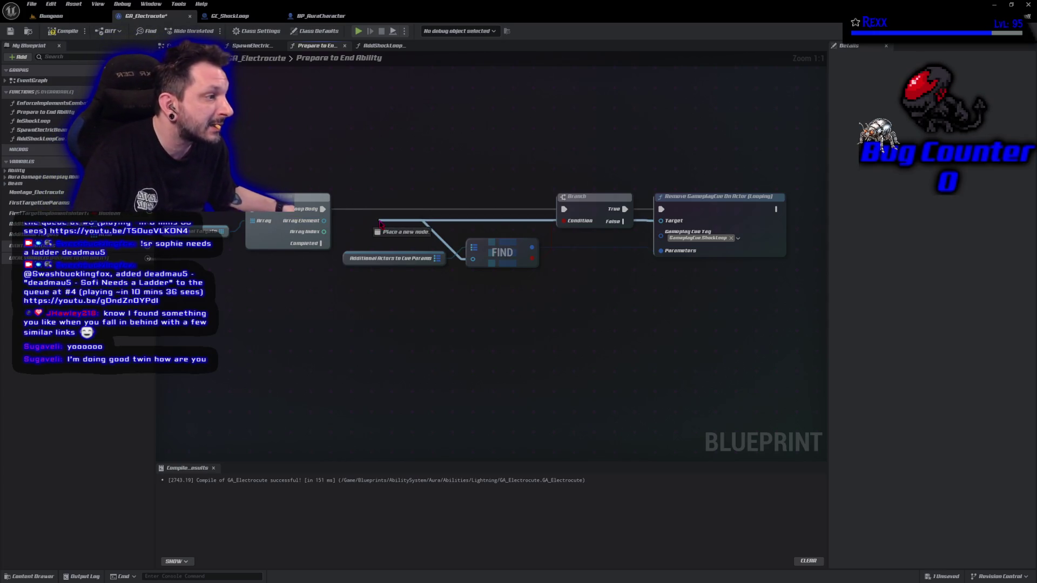
# - Add a reroute on the Array Element wire and collapse the reroute, FIND, Branch and removal nodes into a function
pyautogui.write('contains')
pyautogui.press('Escape')
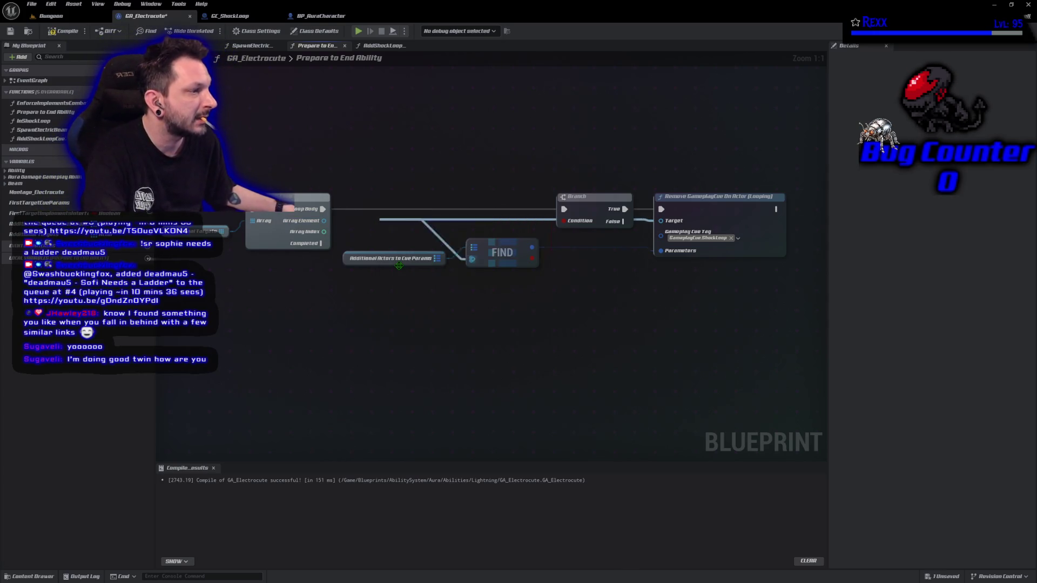
pyautogui.doubleClick(383, 221)
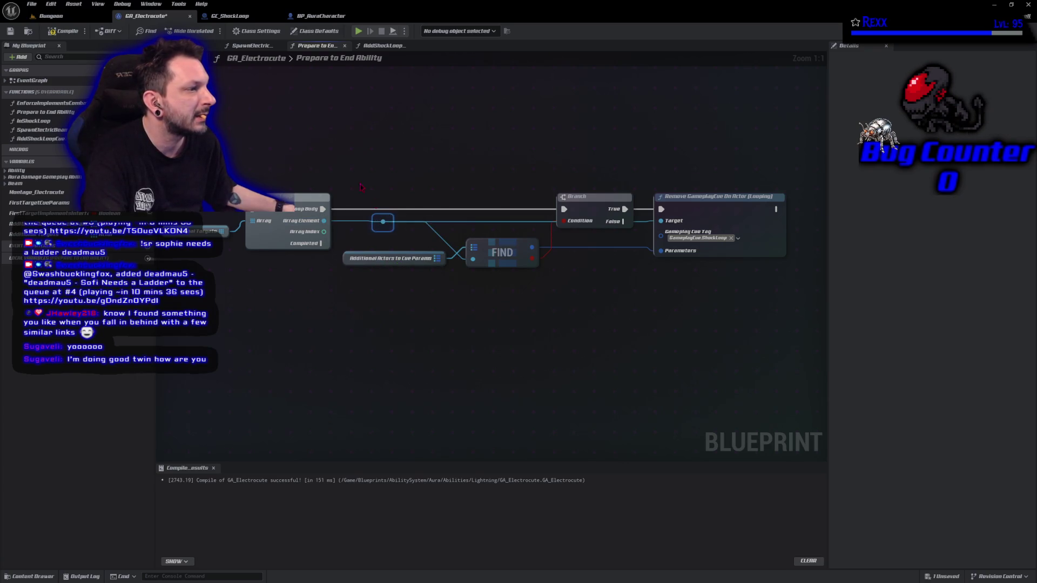
pyautogui.moveTo(360, 145)
pyautogui.mouseDown()
pyautogui.moveTo(405, 197)
pyautogui.moveTo(648, 343)
pyautogui.moveTo(476, 323)
pyautogui.mouseUp()
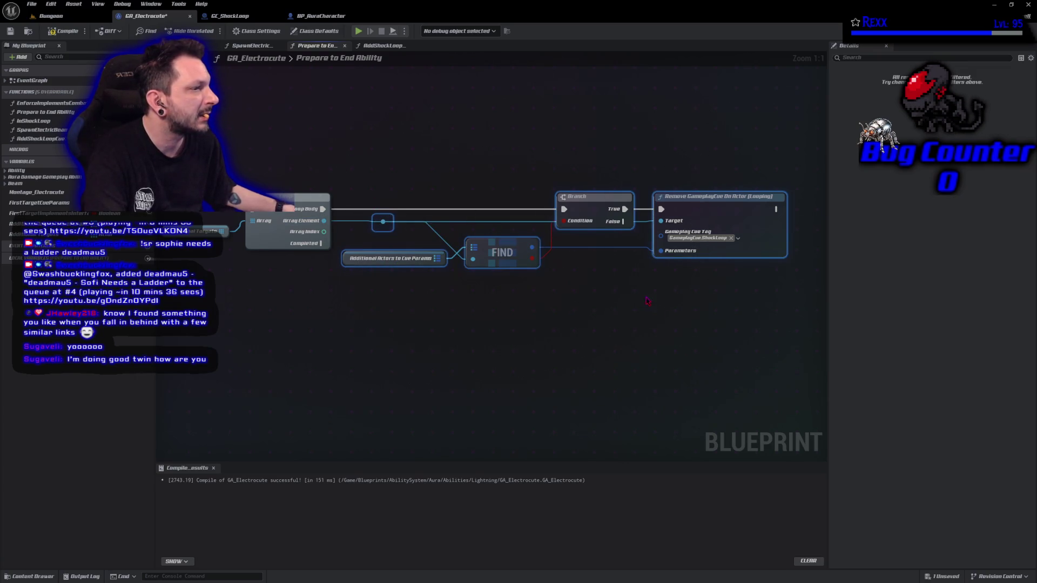
pyautogui.moveTo(352, 132)
pyautogui.mouseDown()
pyautogui.moveTo(581, 278)
pyautogui.moveTo(739, 285)
pyautogui.mouseUp()
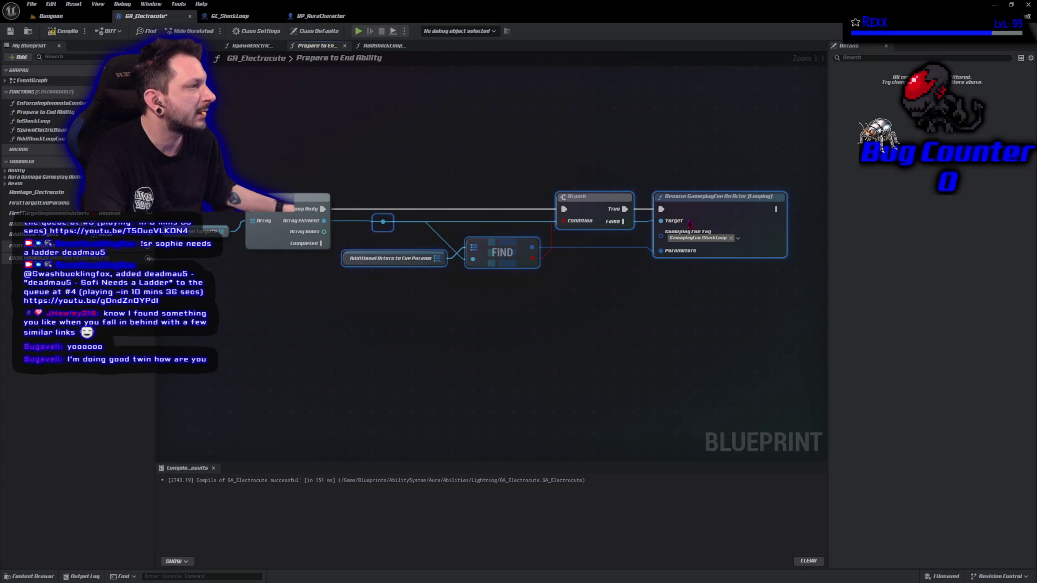
pyautogui.rightClick(691, 226)
pyautogui.click(724, 330)
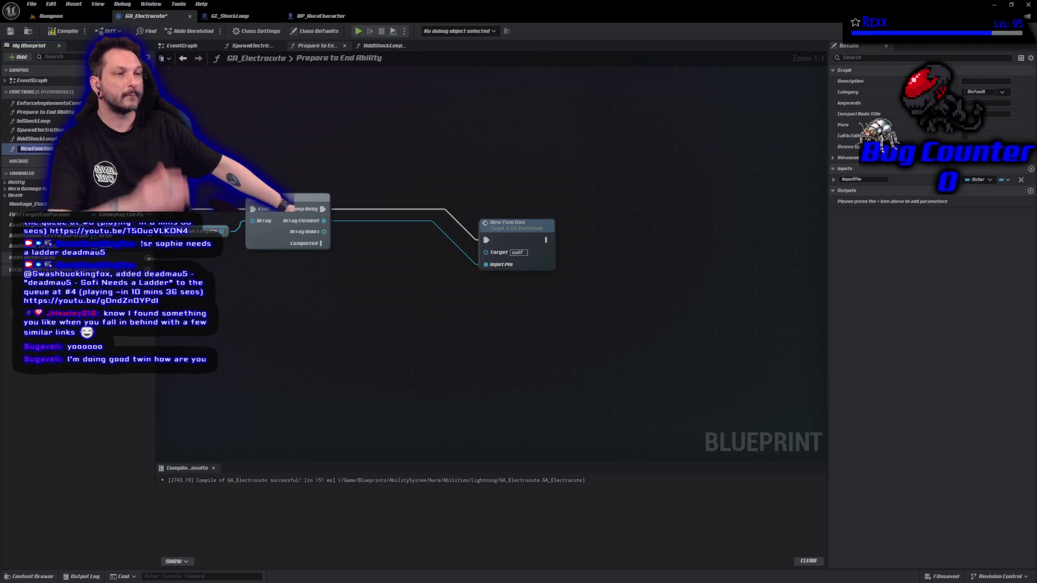
# - Name the function RemoveShockLoopCueFromAdditionalTarget, save, place its call beside the loop, and open it
pyautogui.write('Ro')
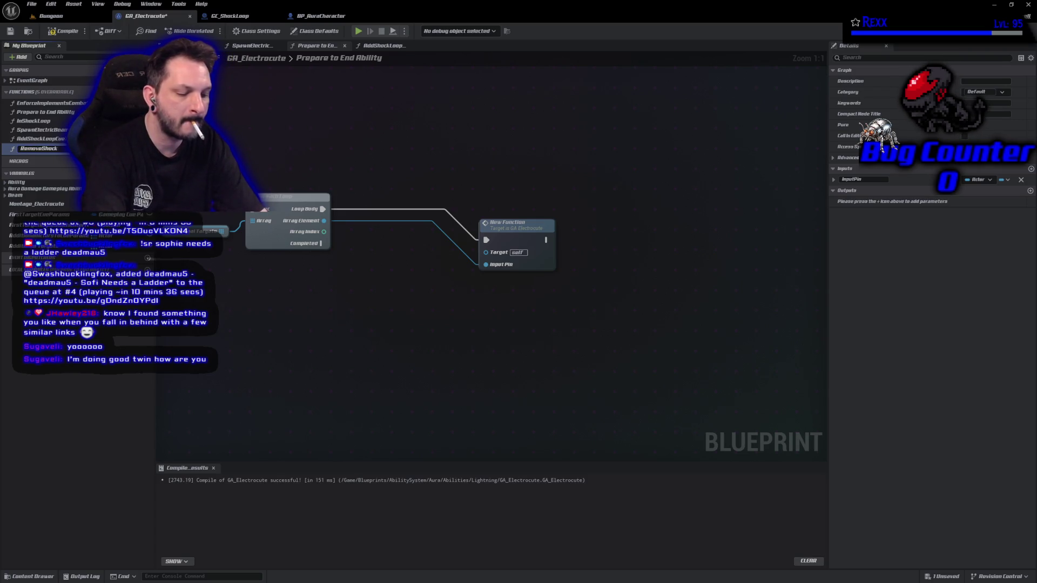
pyautogui.write('Loo')
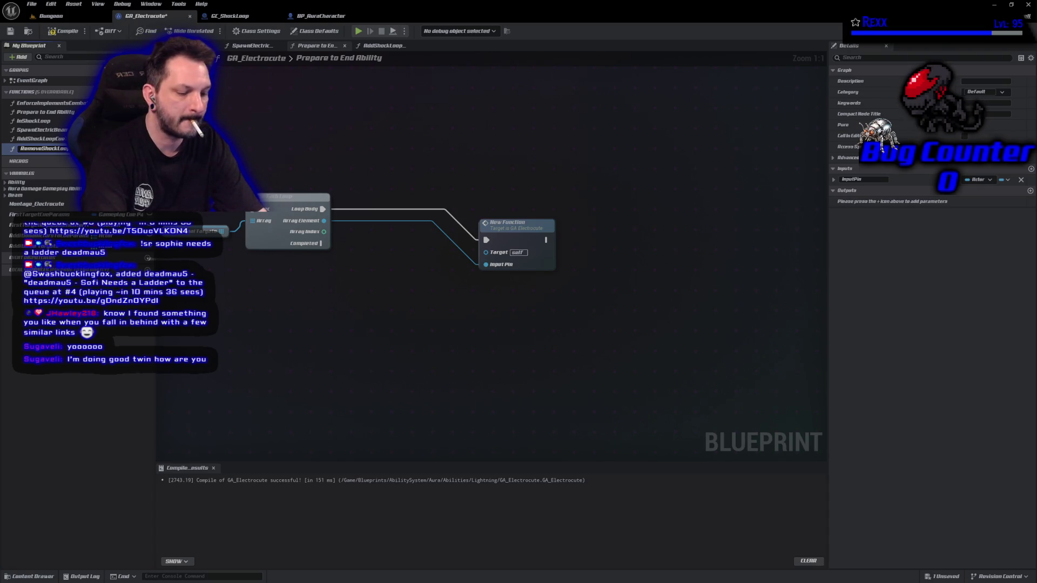
pyautogui.press('Return')
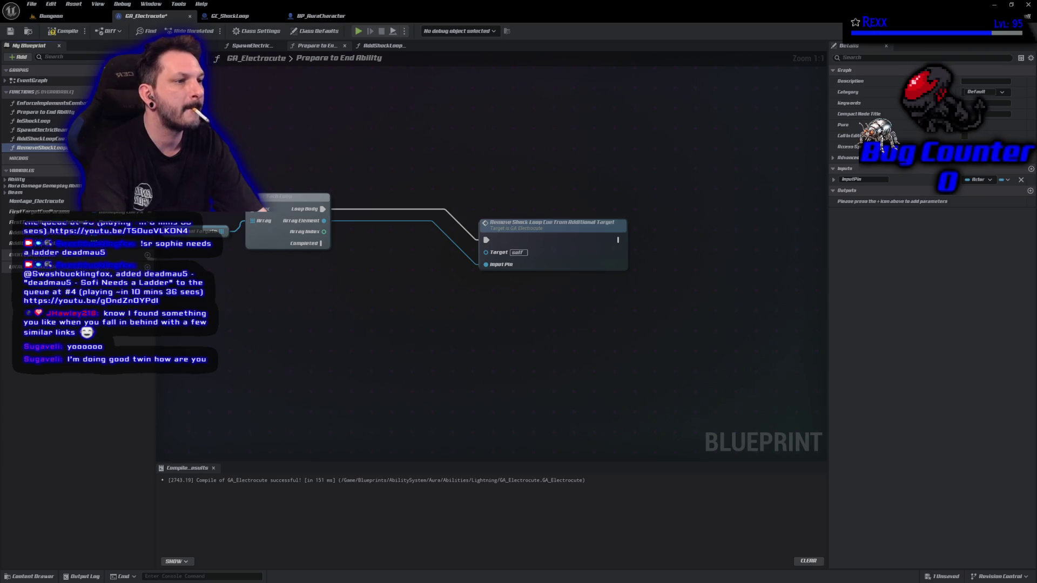
pyautogui.hotkey('ctrl', 's')
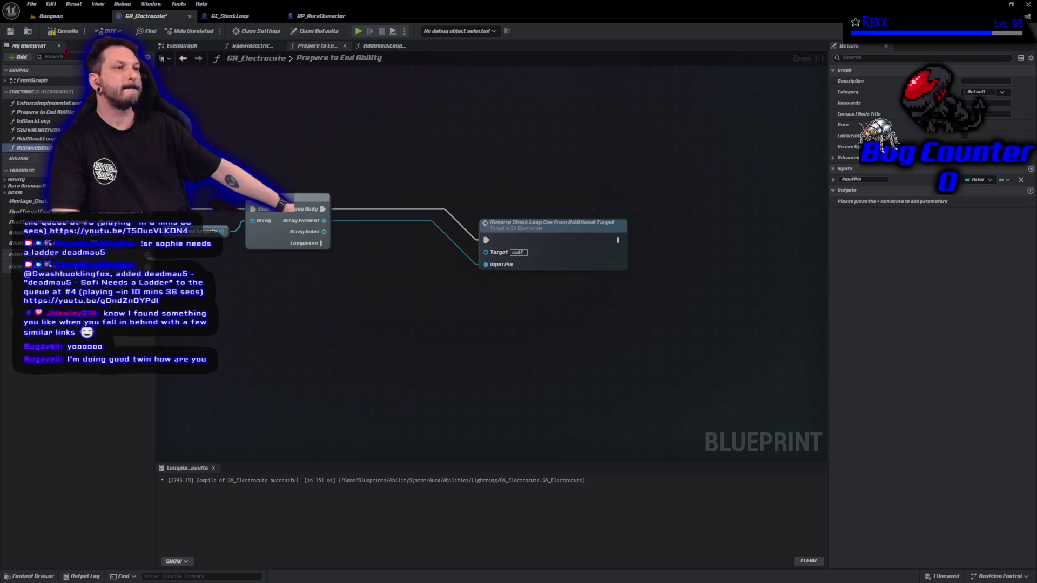
pyautogui.moveTo(569, 252); pyautogui.dragTo(431, 219)
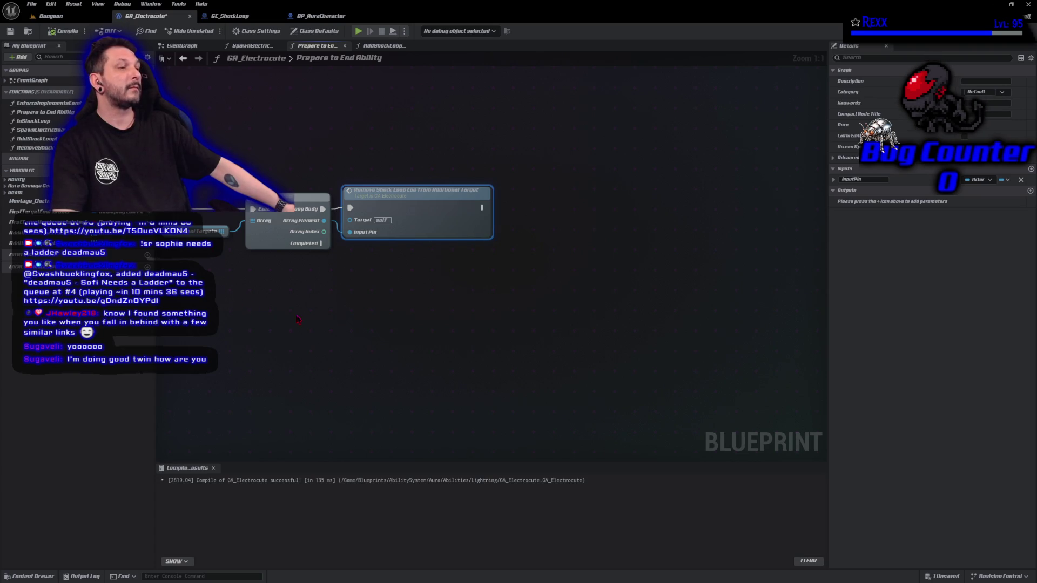
pyautogui.moveTo(235, 304); pyautogui.dragTo(485, 357)
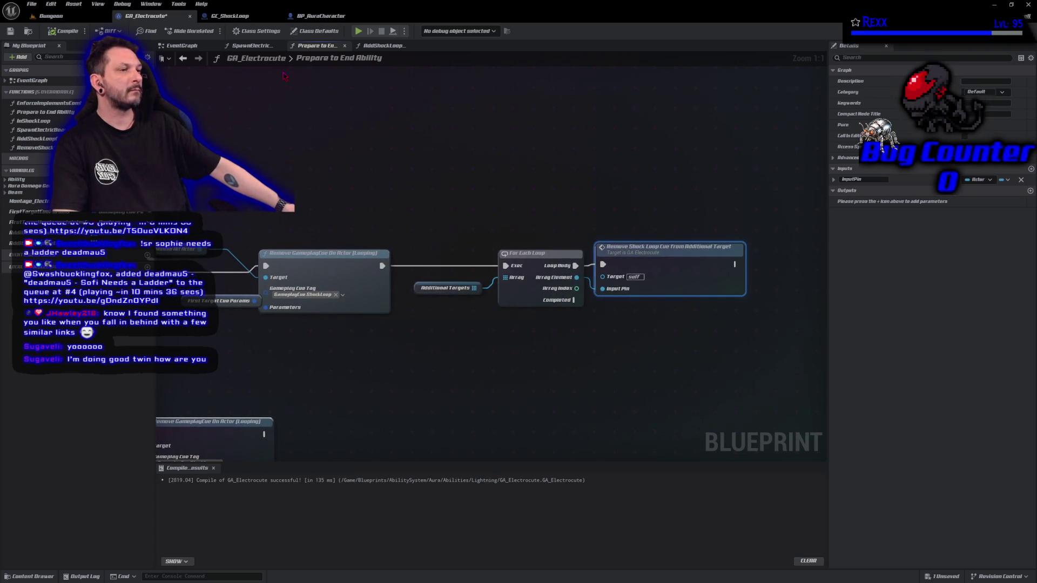
pyautogui.doubleClick(686, 280)
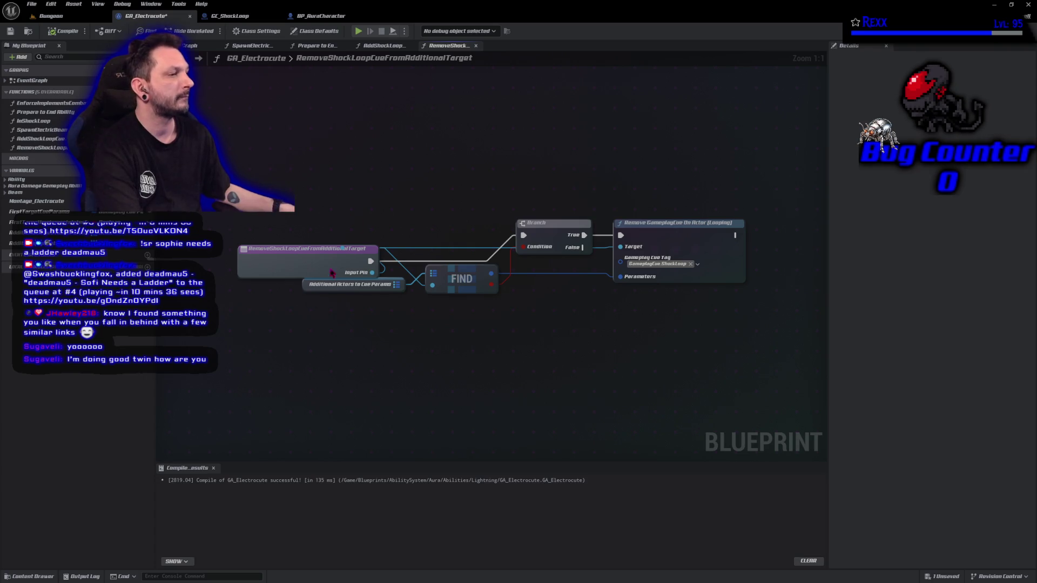
# - Rename the function's input pin to AdditionalTarget and compile
pyautogui.moveTo(331, 273); pyautogui.dragTo(247, 247)
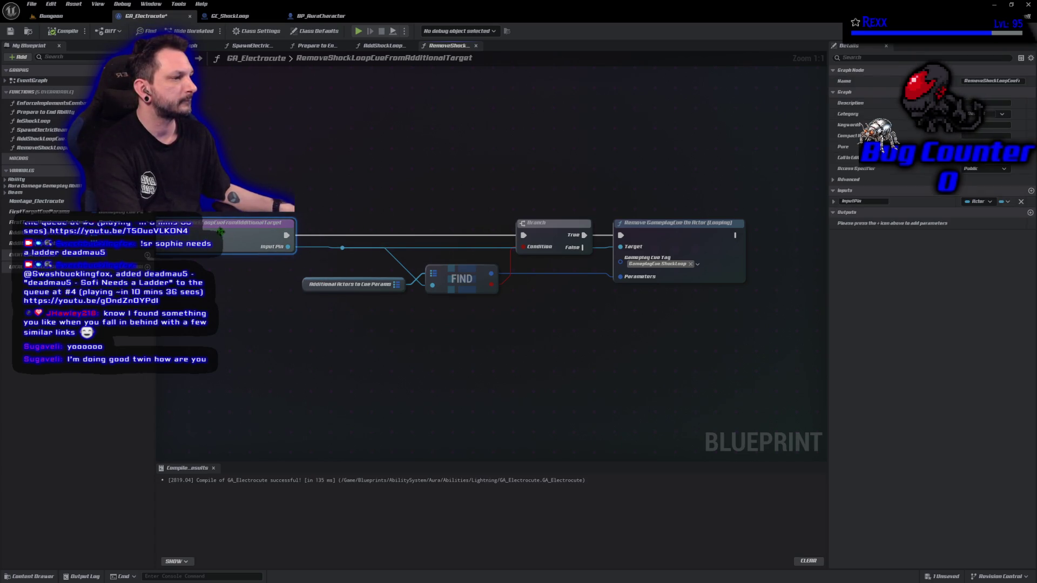
pyautogui.moveTo(352, 338)
pyautogui.mouseDown()
pyautogui.moveTo(293, 342)
pyautogui.moveTo(354, 348)
pyautogui.mouseUp()
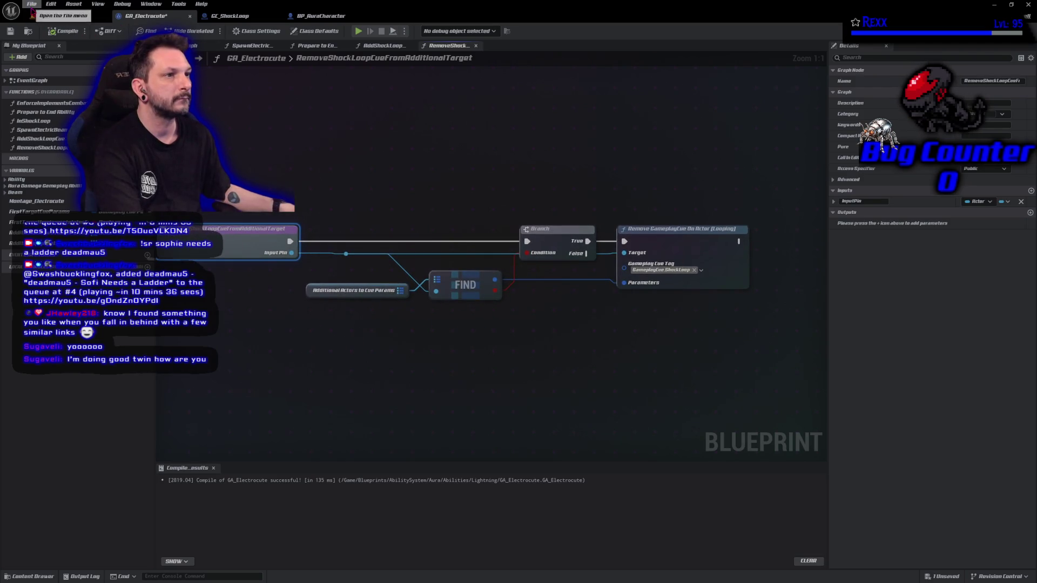
pyautogui.click(10, 31)
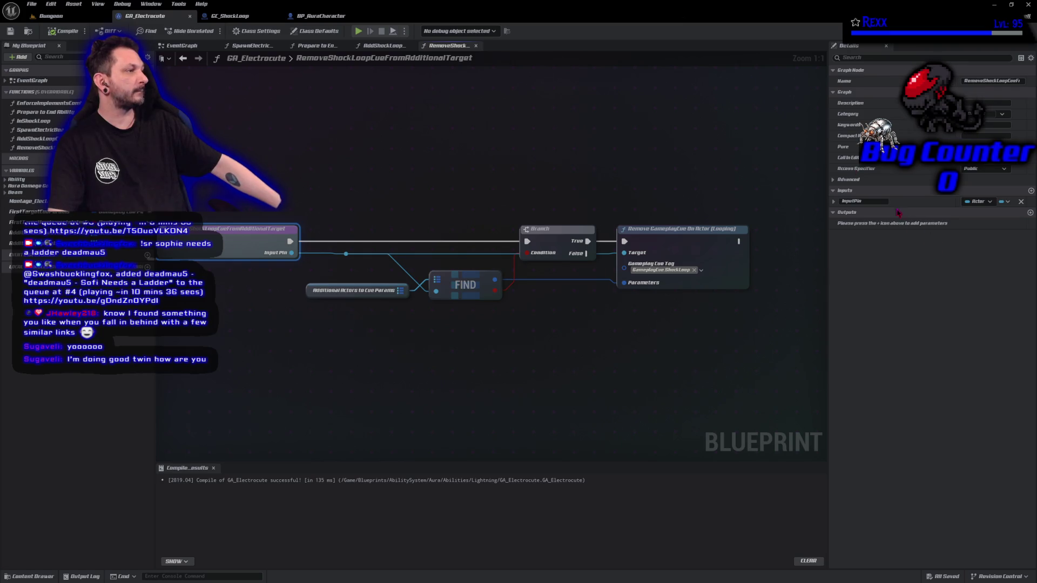
pyautogui.click(878, 201)
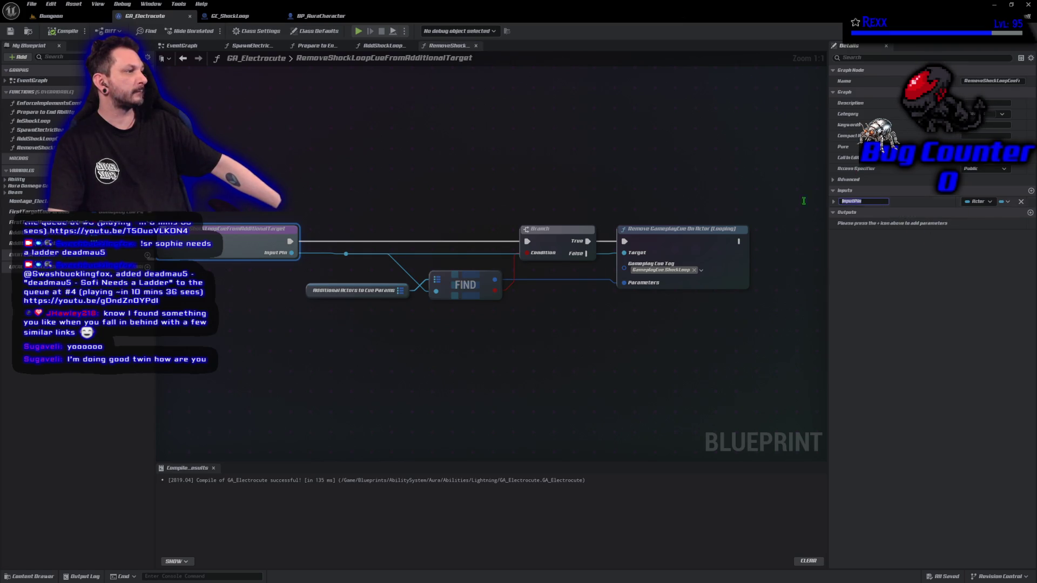
pyautogui.write('Add')
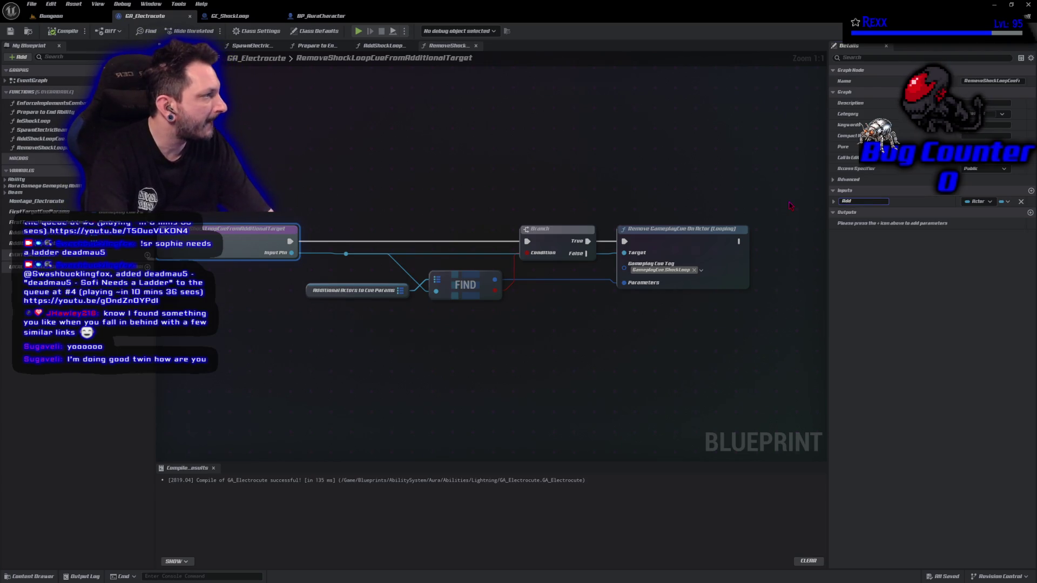
pyautogui.write('itional')
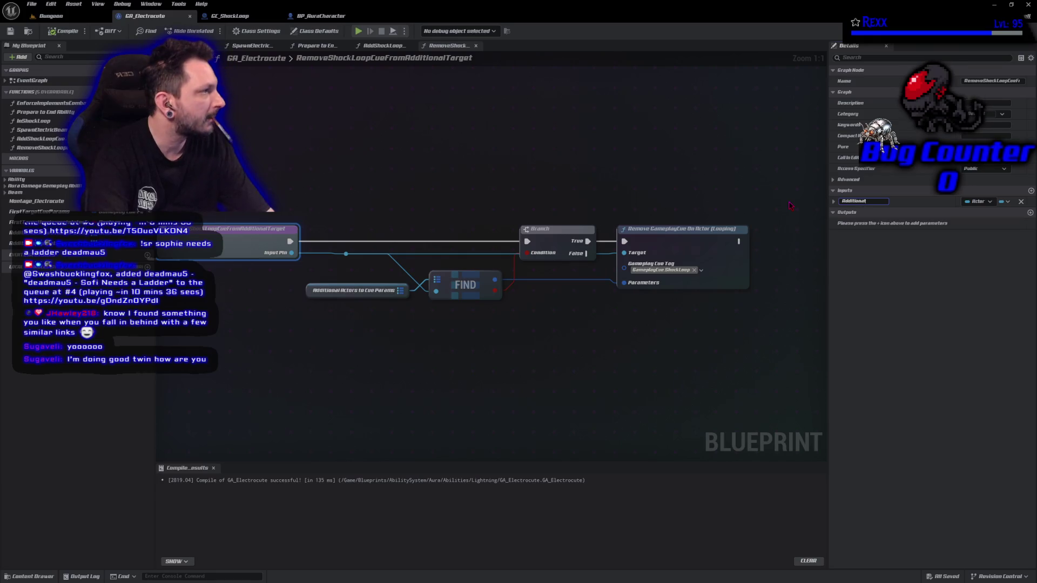
pyautogui.write('Target')
pyautogui.press('Return')
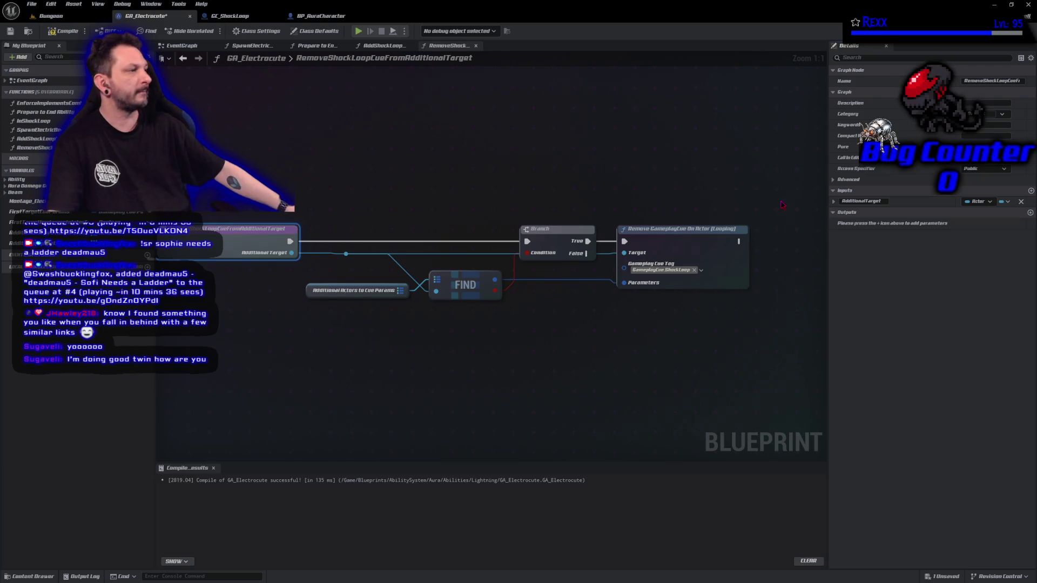
pyautogui.click(65, 31)
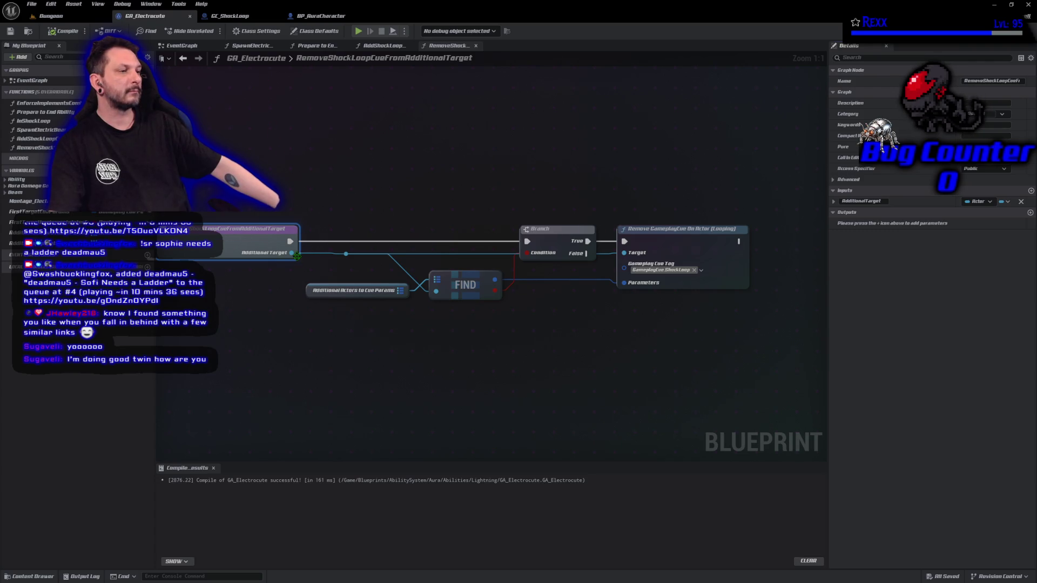
# - Promote Additional Target to a local variable named Target and wire its SET into the execution flow
pyautogui.moveTo(296, 255); pyautogui.dragTo(320, 229)
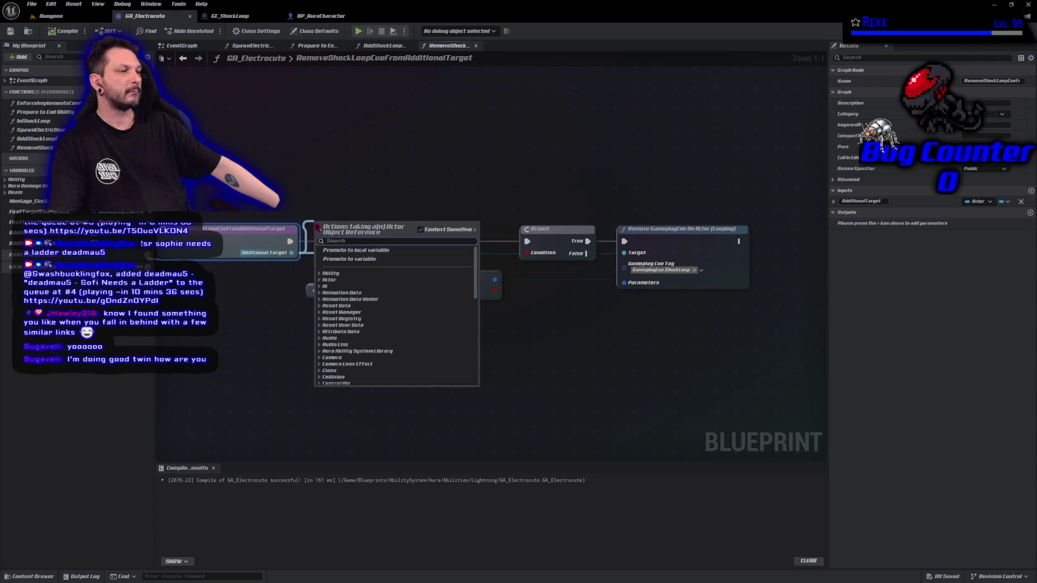
pyautogui.click(357, 250)
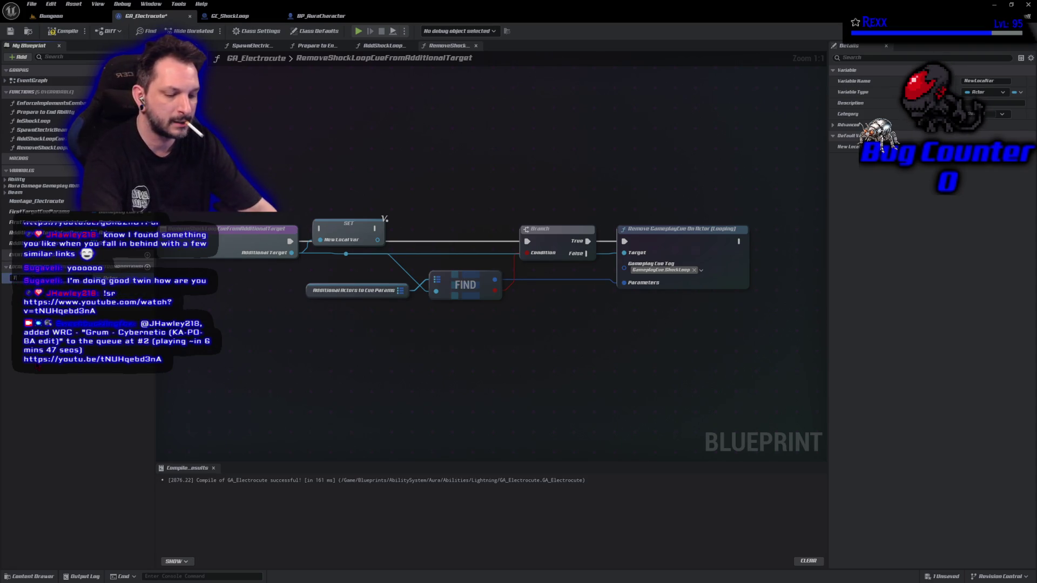
pyautogui.press('Return')
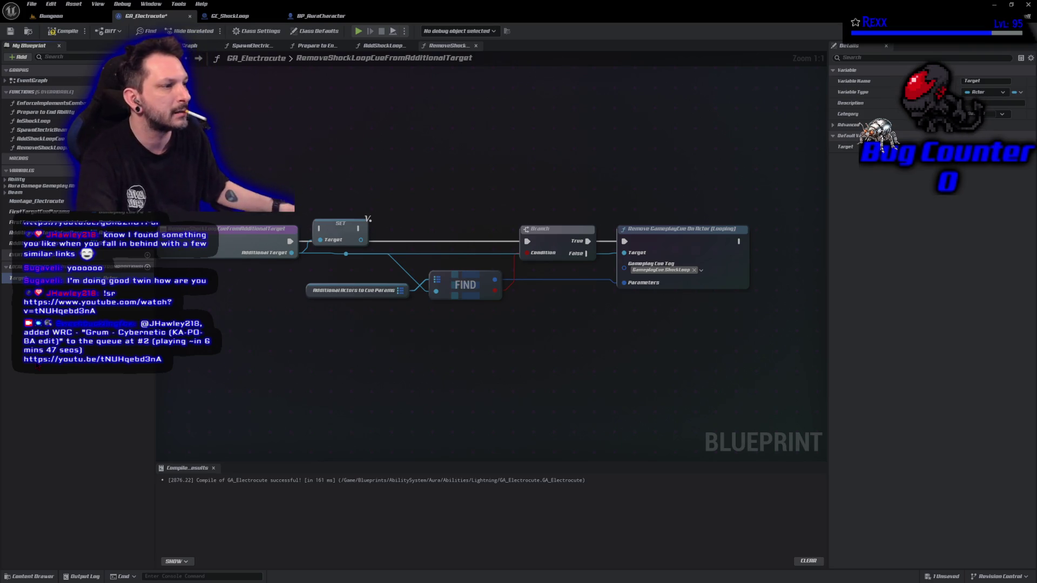
pyautogui.click(63, 30)
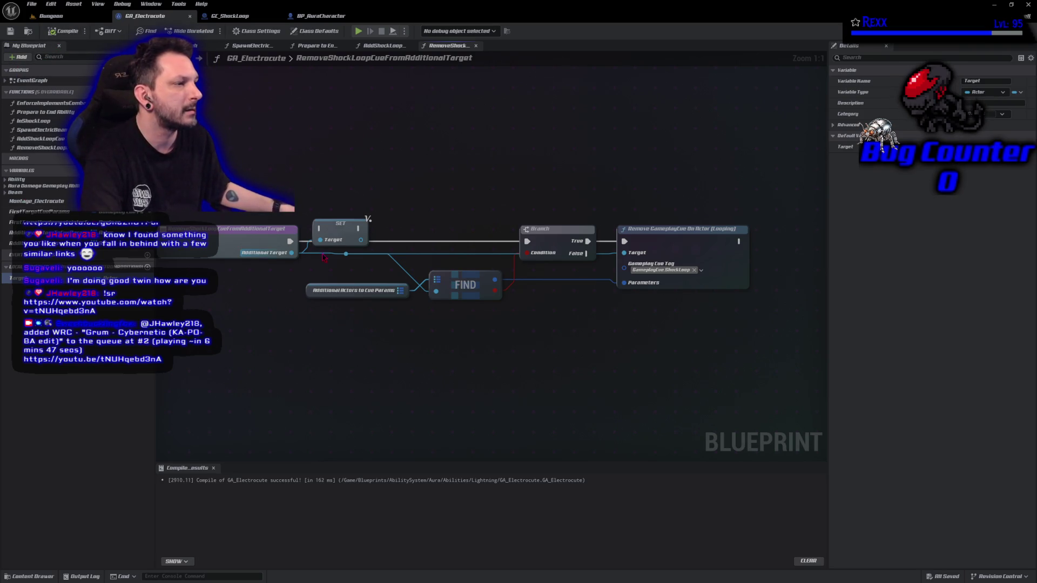
pyautogui.moveTo(290, 241)
pyautogui.mouseDown()
pyautogui.moveTo(369, 223)
pyautogui.moveTo(527, 242)
pyautogui.mouseUp()
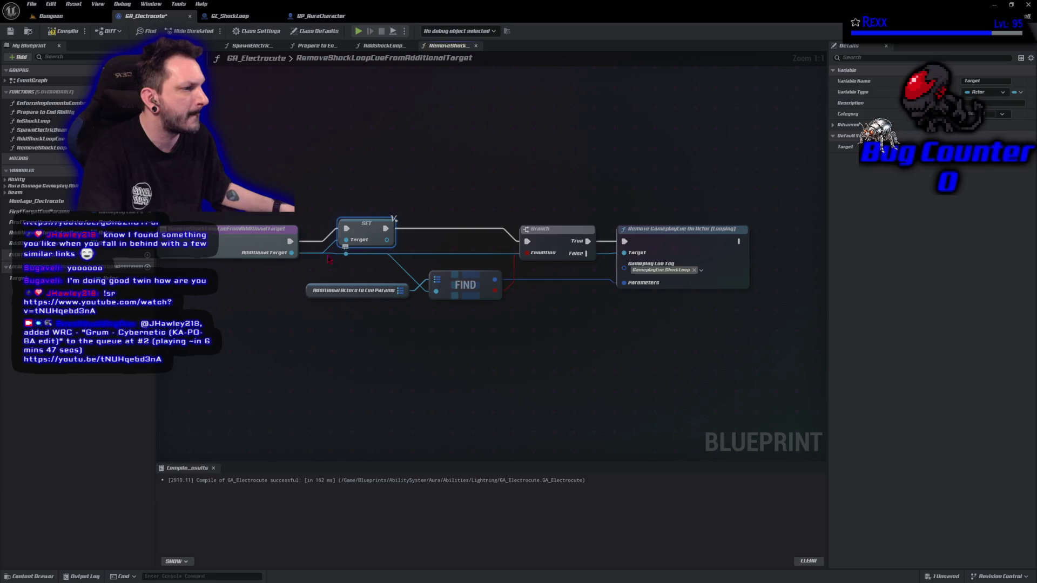
# - Reconnect Additional Target directly to the SET node's Target and delete the leftover reroute
pyautogui.rightClick(299, 256)
pyautogui.click(319, 266)
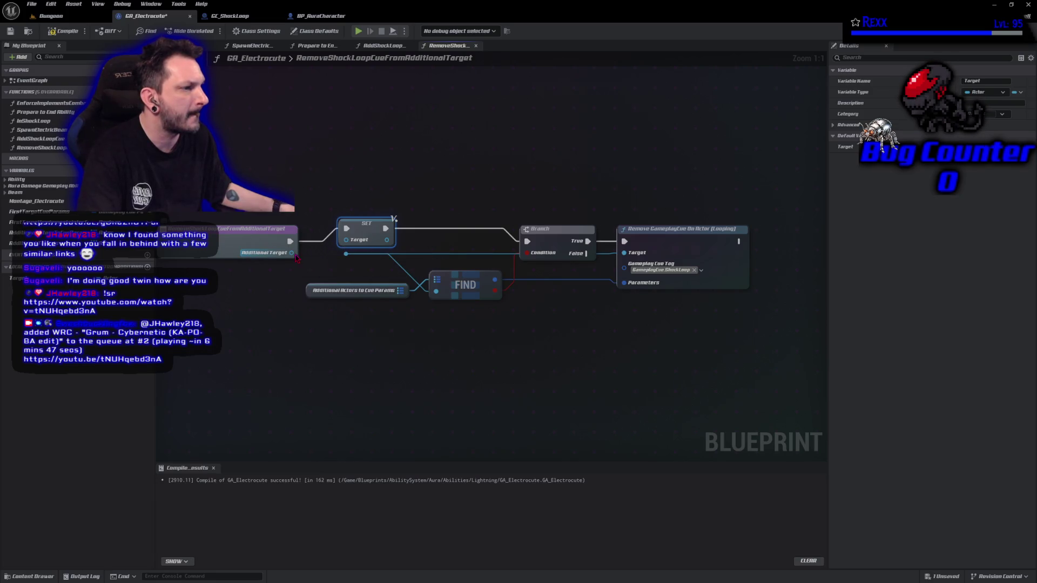
pyautogui.moveTo(291, 253); pyautogui.dragTo(346, 241)
pyautogui.click(357, 273)
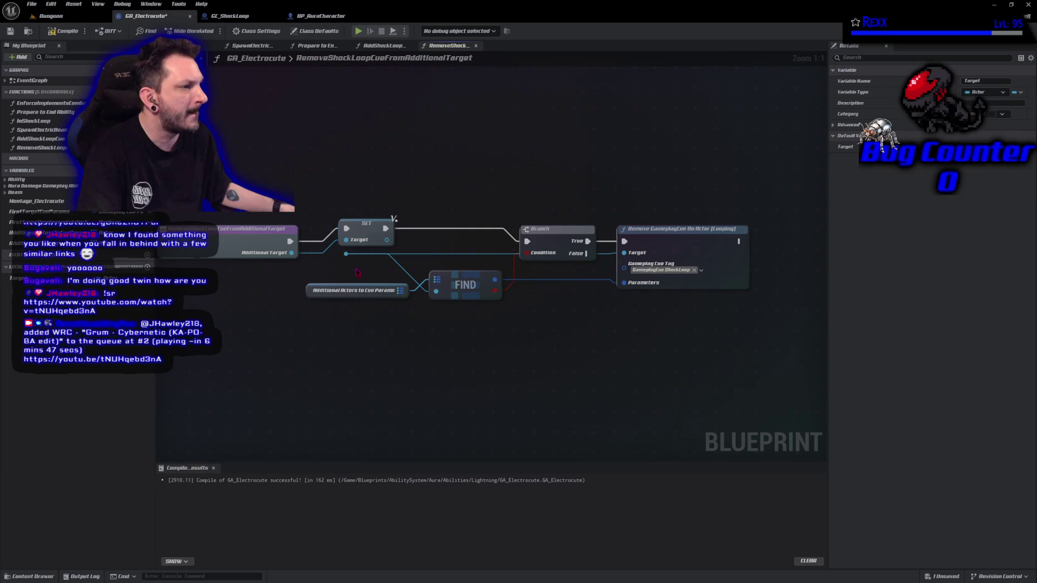
pyautogui.click(343, 254)
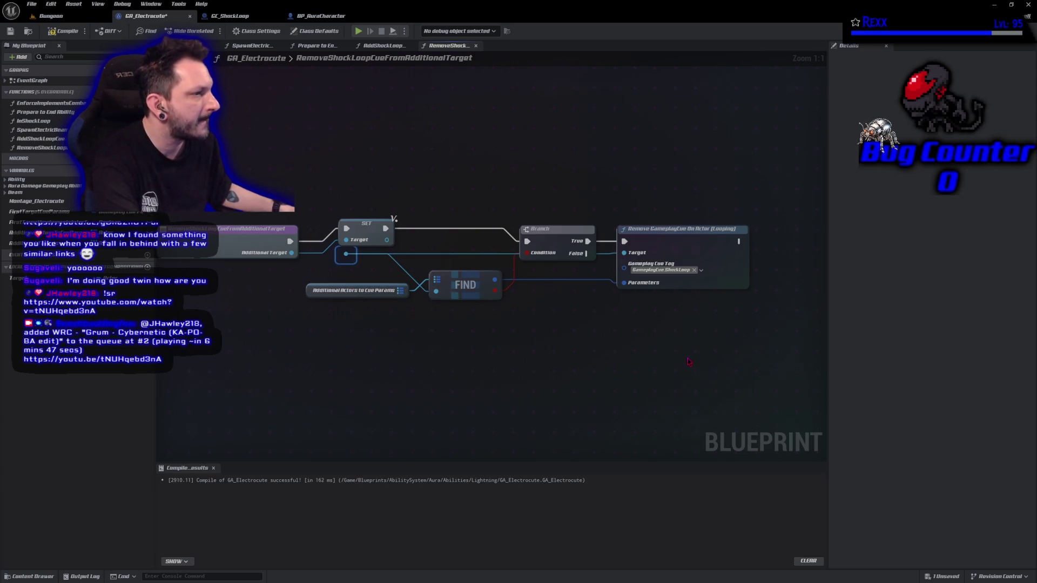
pyautogui.press('Delete')
# - Add Target getters for the cue removal's Target and the FIND check, then compile
pyautogui.moveTo(682, 229); pyautogui.dragTo(772, 230)
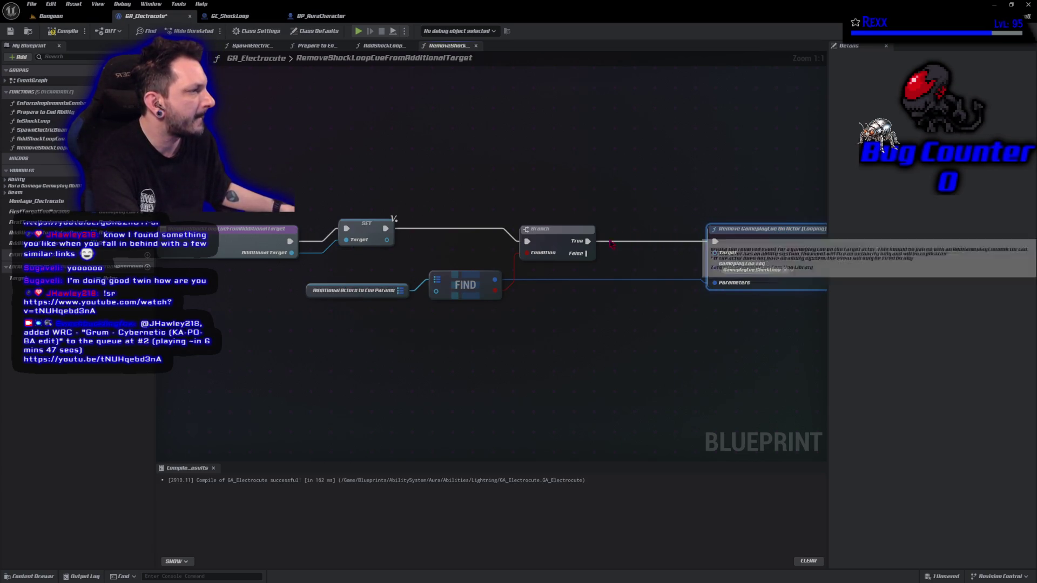
pyautogui.moveTo(19, 278)
pyautogui.mouseDown()
pyautogui.moveTo(681, 276)
pyautogui.moveTo(714, 252)
pyautogui.mouseUp()
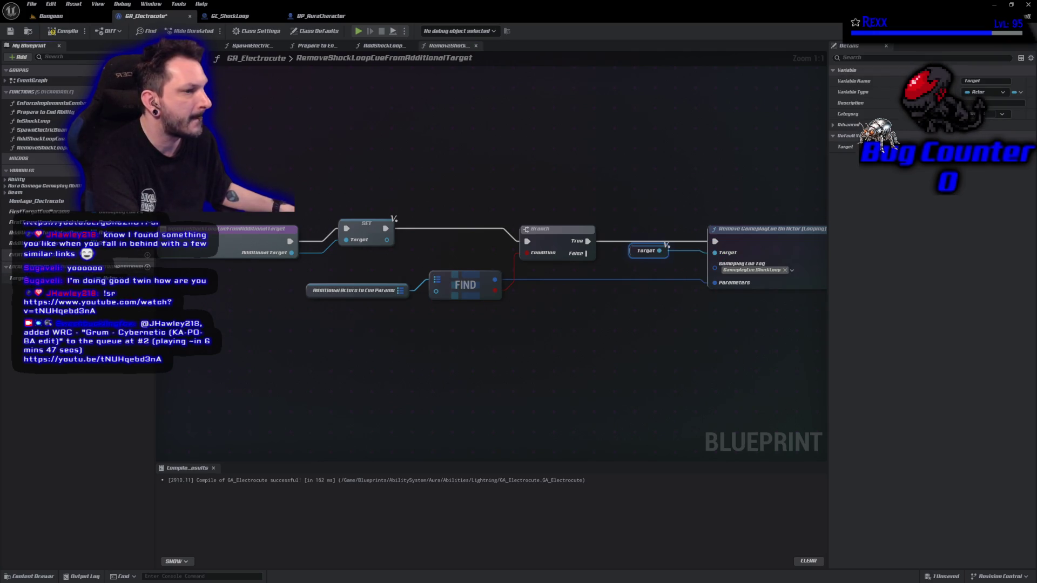
pyautogui.moveTo(18, 278)
pyautogui.mouseDown()
pyautogui.moveTo(432, 365)
pyautogui.moveTo(429, 289)
pyautogui.moveTo(312, 284)
pyautogui.mouseUp()
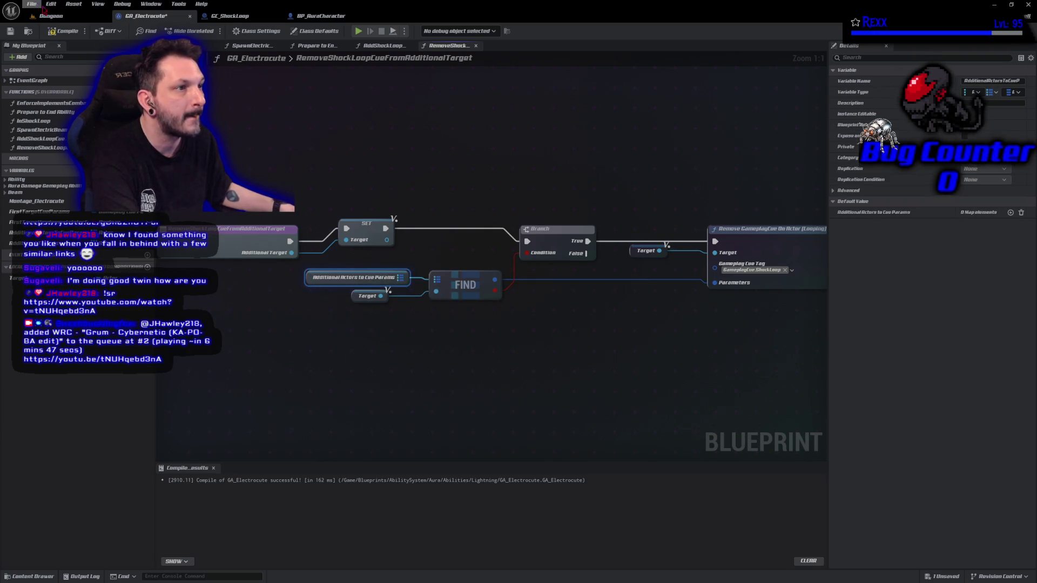
pyautogui.click(64, 31)
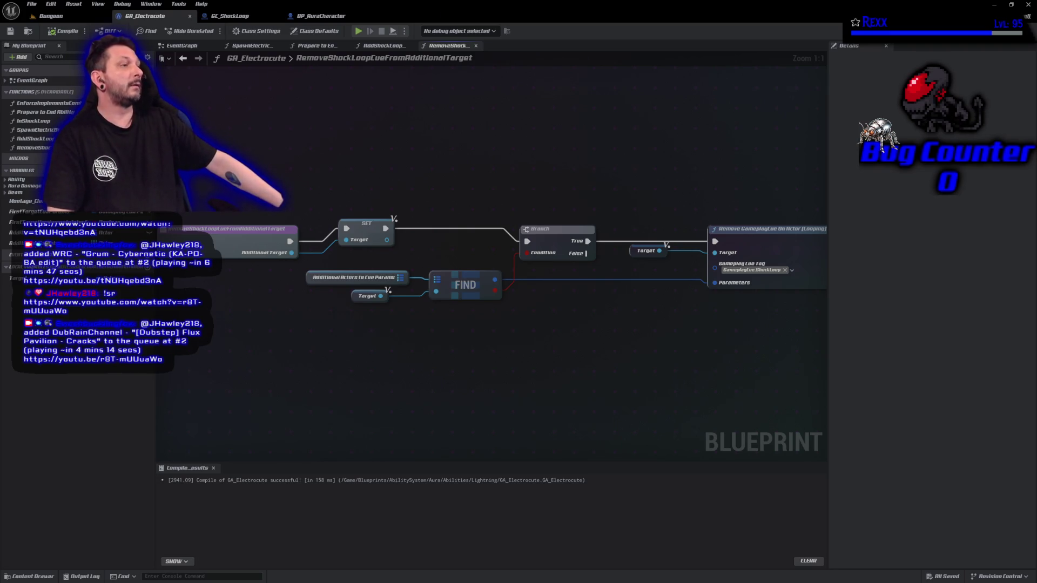
# - Compare the RemoveShockLoopCue graph with its call in Prepare to End Ability, then review AddShockLoopCueToAdditionalTarget
pyautogui.moveTo(625, 350); pyautogui.dragTo(469, 337)
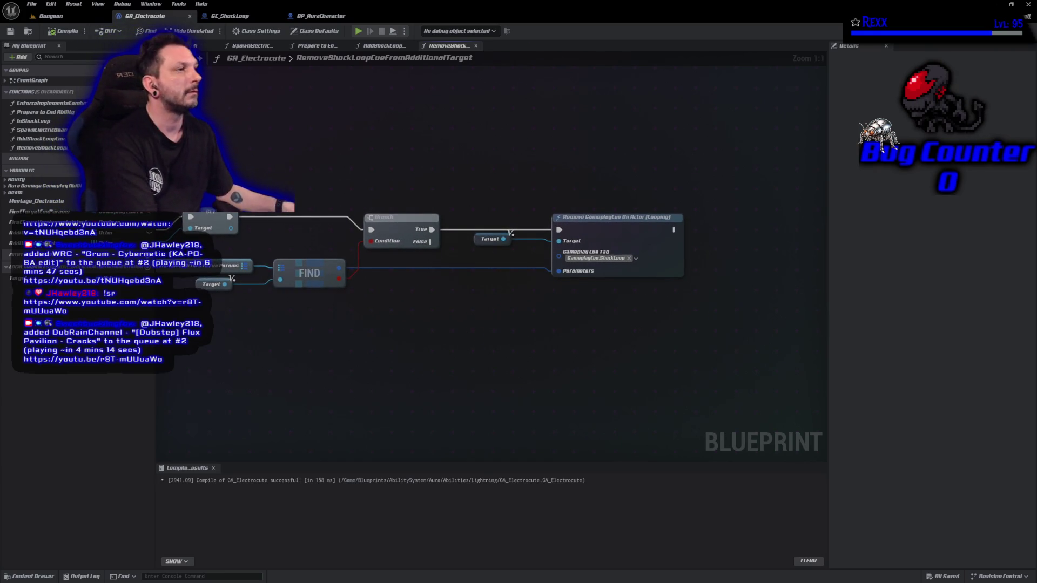
pyautogui.click(318, 46)
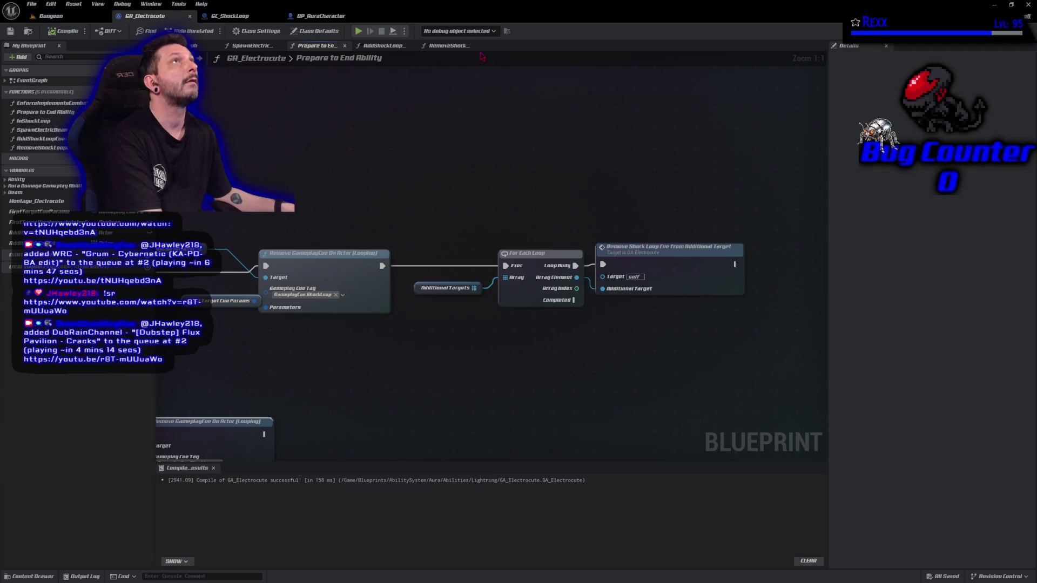
pyautogui.click(450, 46)
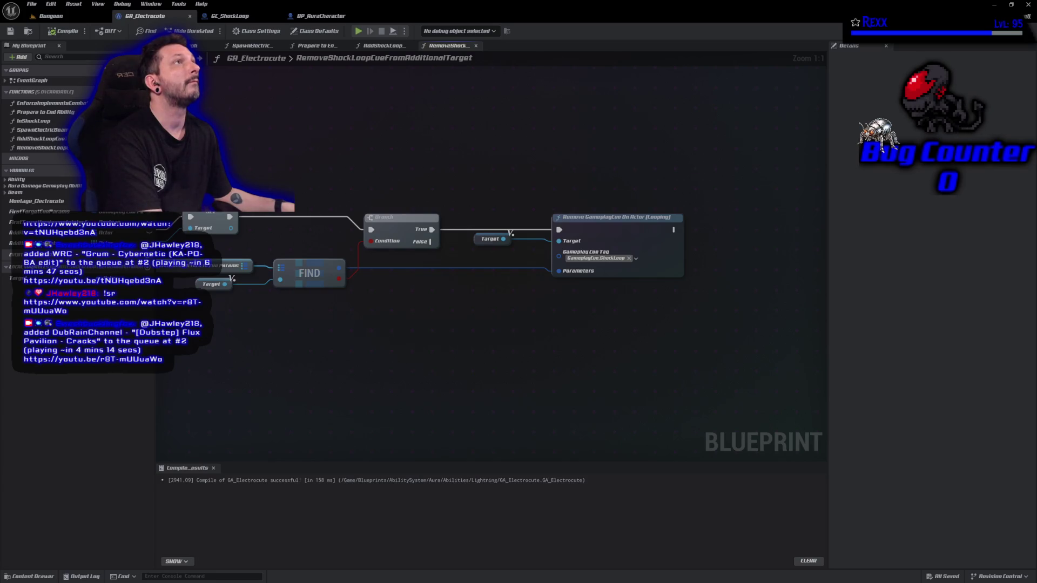
pyautogui.click(315, 47)
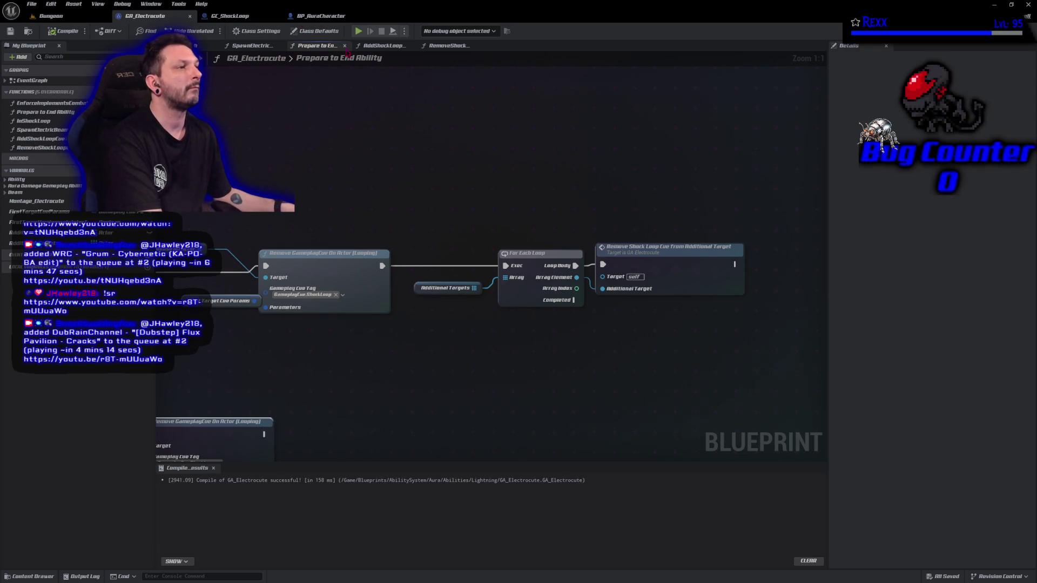
pyautogui.click(384, 45)
pyautogui.moveTo(387, 186)
pyautogui.mouseDown()
pyautogui.moveTo(470, 182)
pyautogui.moveTo(475, 168)
pyautogui.moveTo(376, 160)
pyautogui.mouseUp()
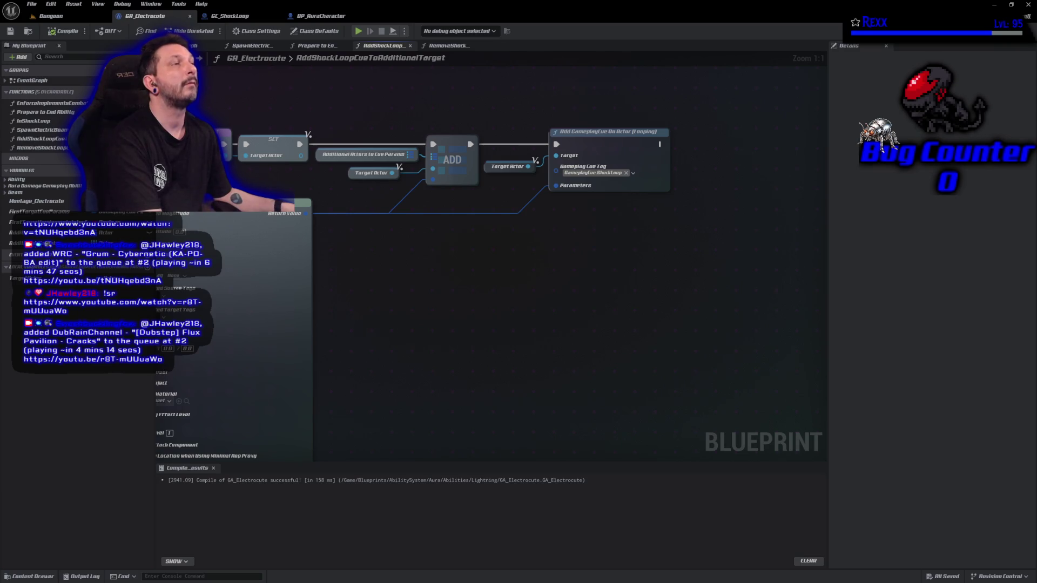
# - Call AddShockLoopCueToAdditionalTarget in SpawnElectricBeam's loop with Array Element as Additional Target, then compile
pyautogui.click(252, 46)
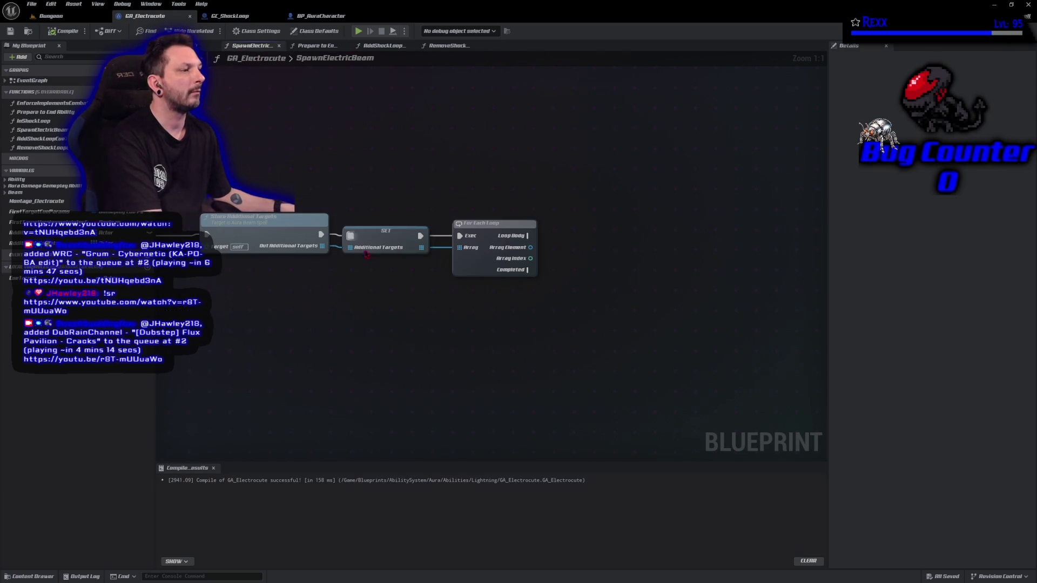
pyautogui.moveTo(461, 303); pyautogui.dragTo(368, 301)
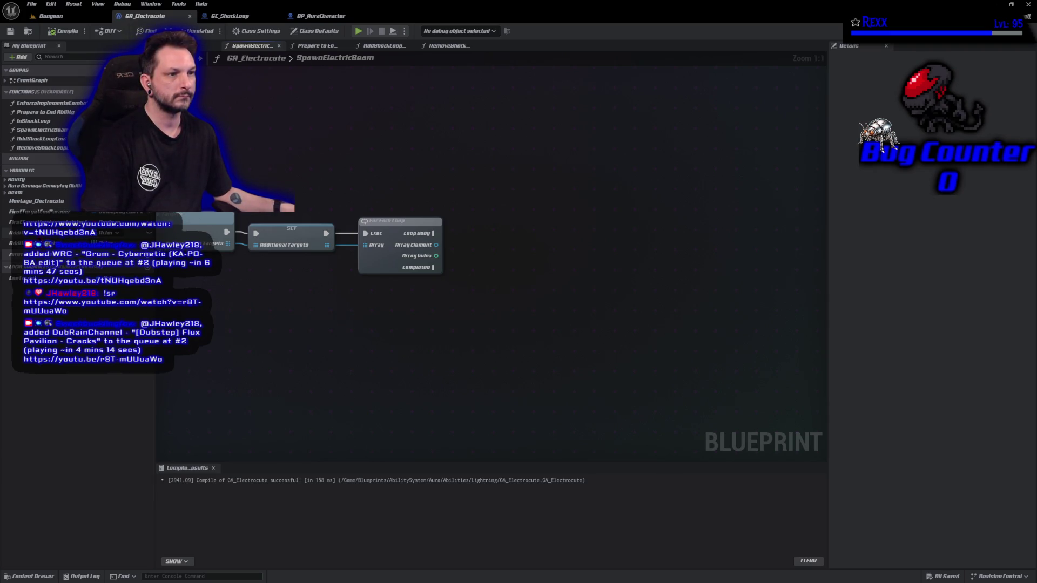
pyautogui.moveTo(41, 139)
pyautogui.mouseDown()
pyautogui.moveTo(470, 220)
pyautogui.moveTo(441, 235)
pyautogui.moveTo(540, 223)
pyautogui.mouseUp()
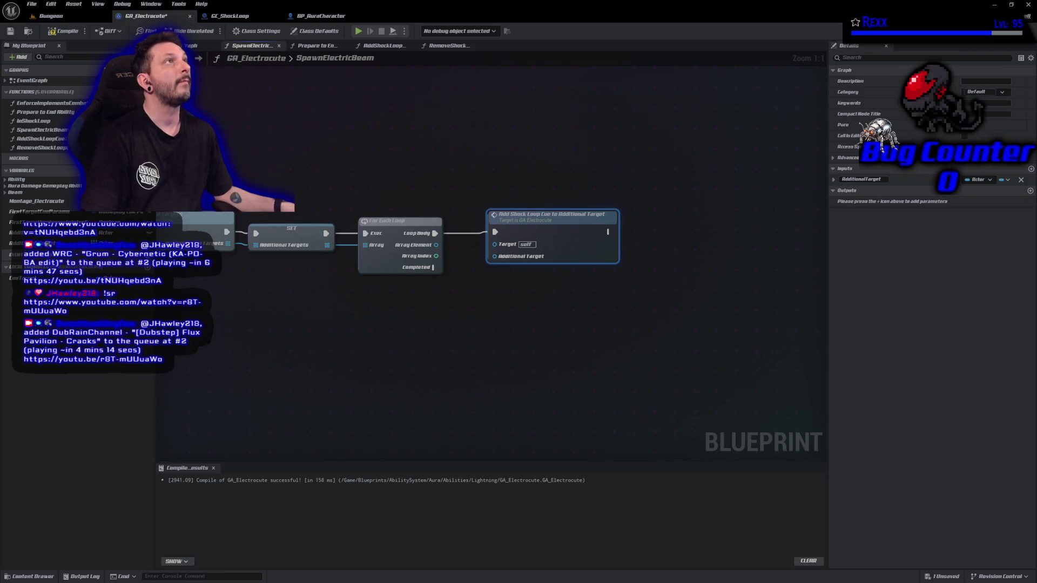
pyautogui.moveTo(436, 244); pyautogui.dragTo(494, 258)
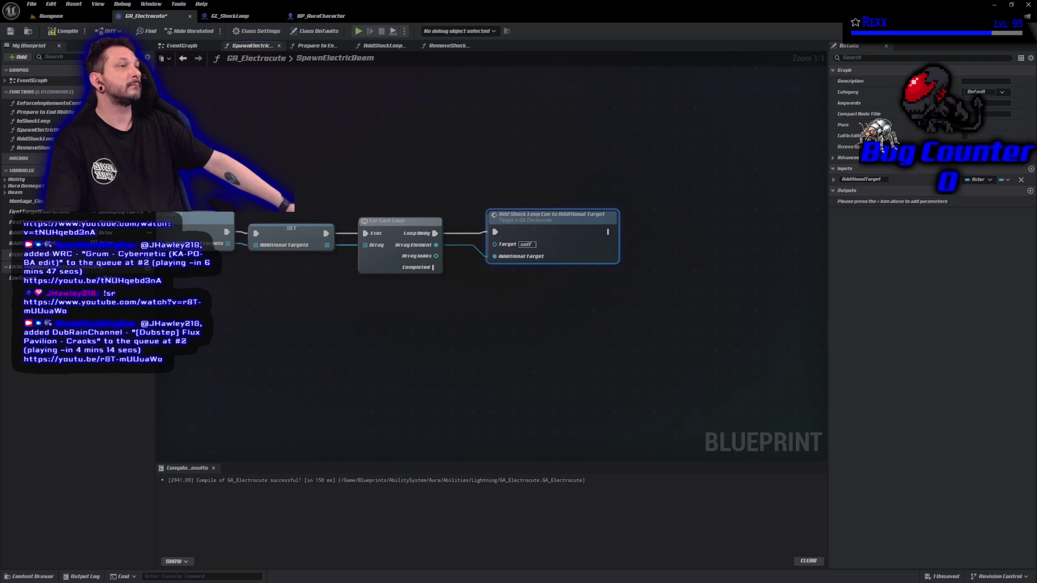
pyautogui.click(64, 31)
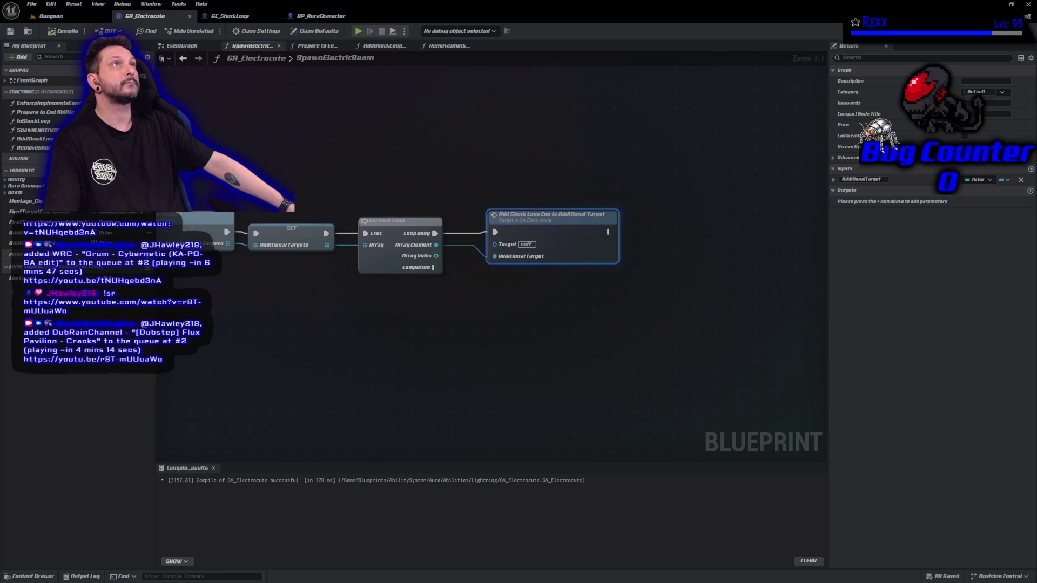
# - Play the Dungeon level, cast chain lightning and fire bolts at the goblins, then stop
pyautogui.click(72, 21)
pyautogui.hotkey('alt', 'p')
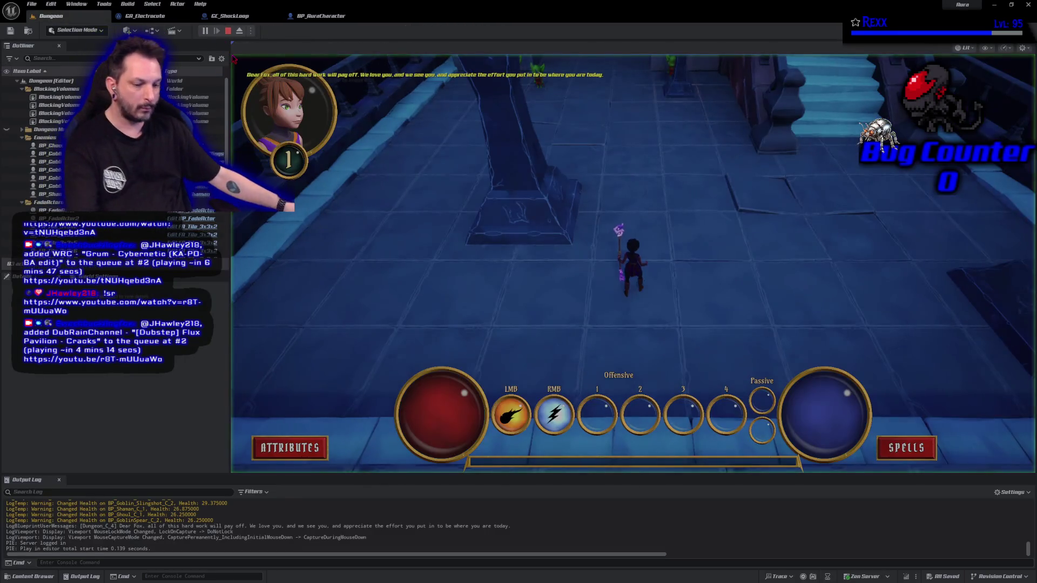
pyautogui.click(477, 196)
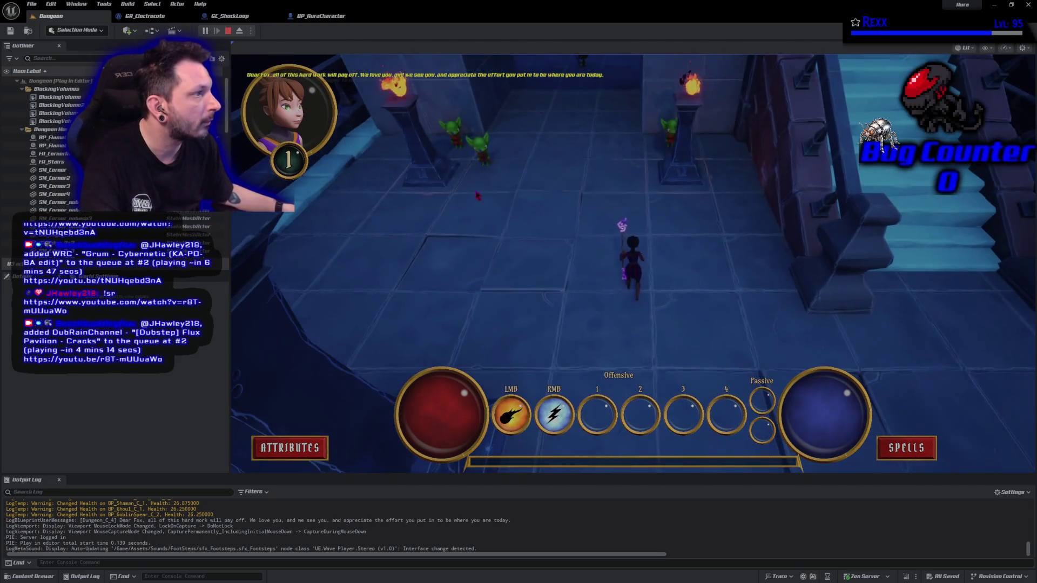
pyautogui.click(483, 145)
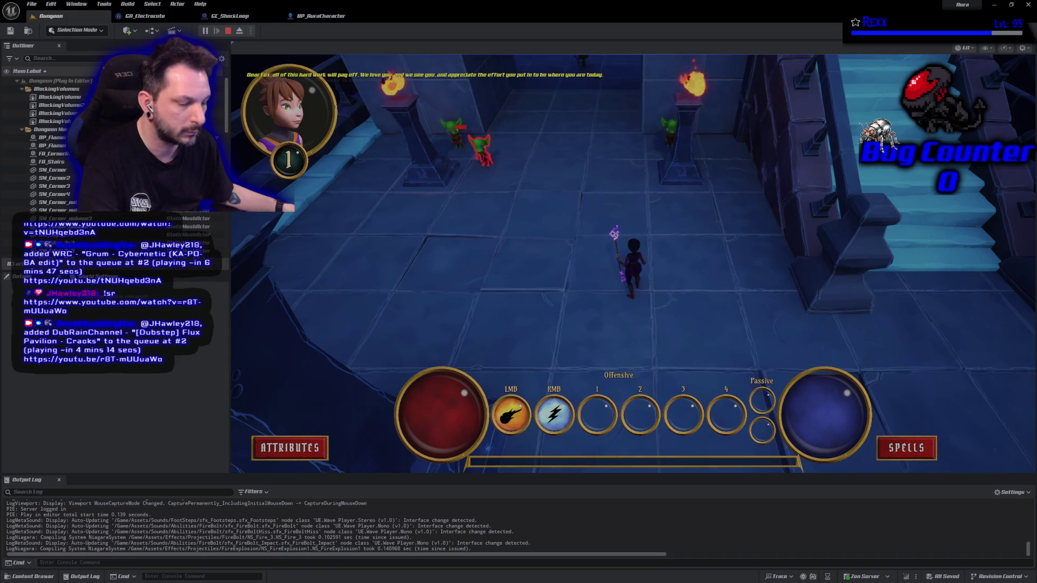
pyautogui.rightClick(482, 147)
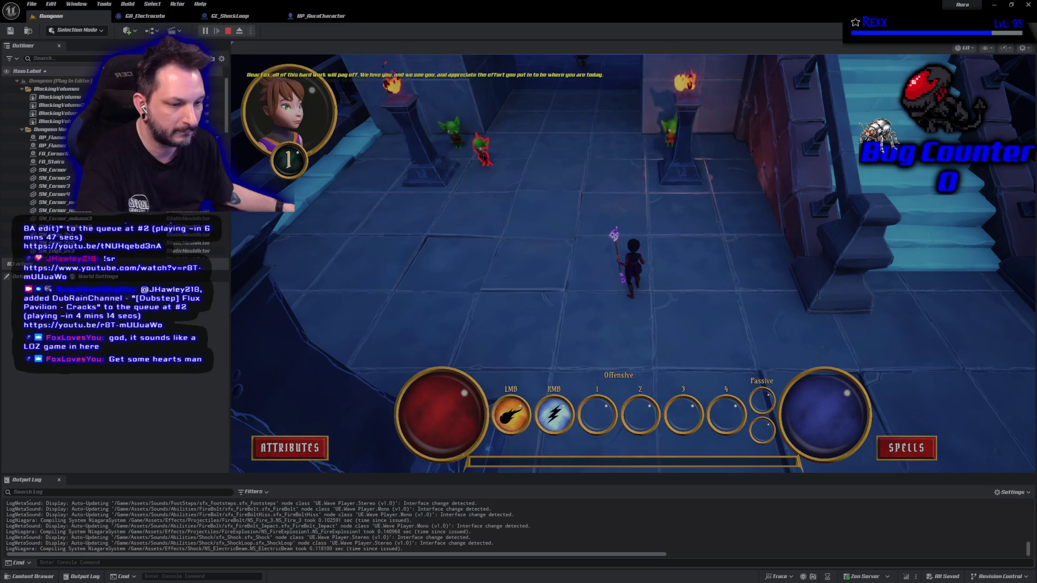
pyautogui.click(485, 158)
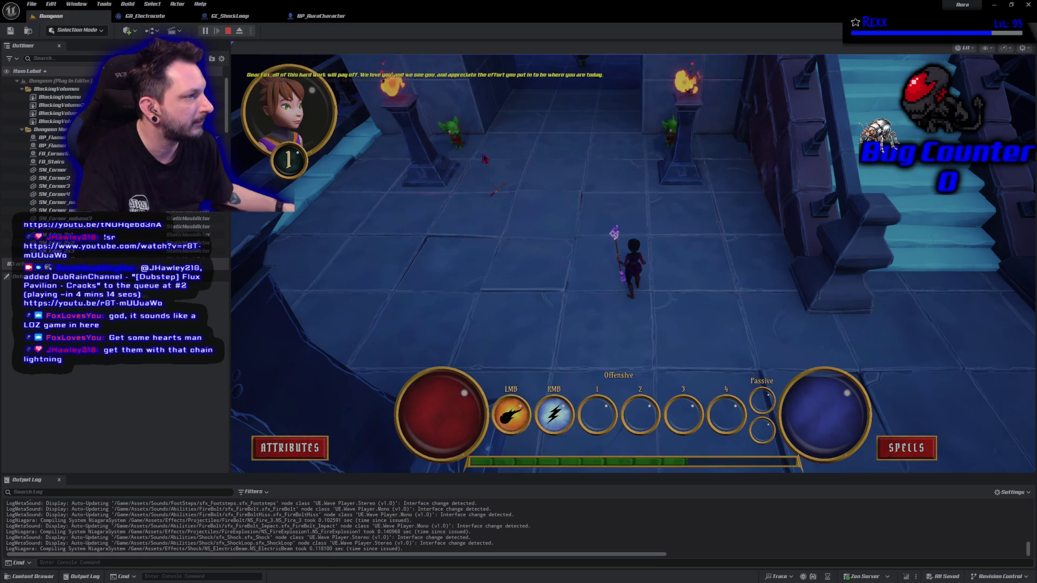
pyautogui.press('Escape')
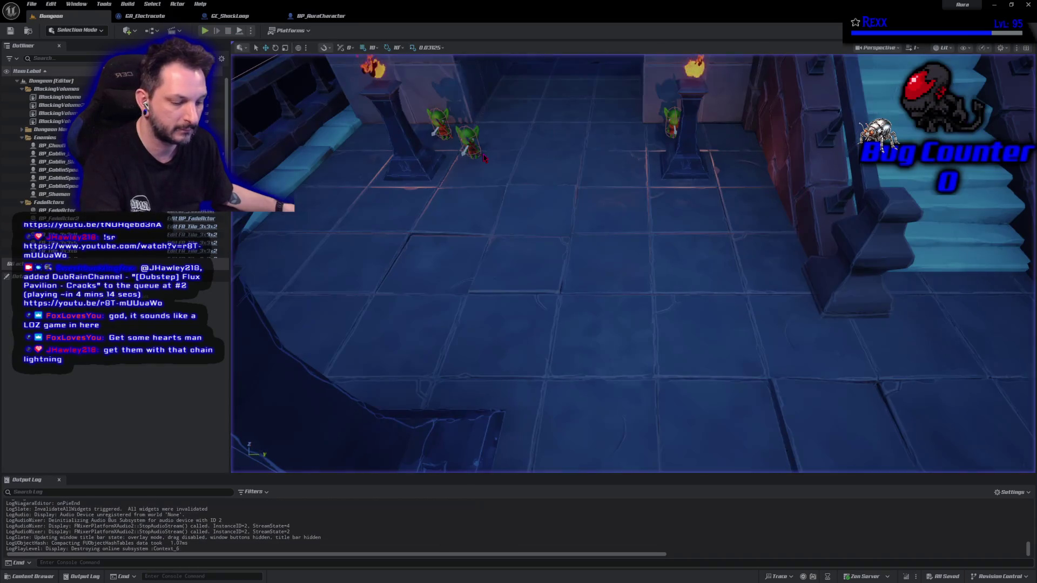
# - Restart the play session and chain lightning across the goblins again before stopping
pyautogui.hotkey('alt', 'p')
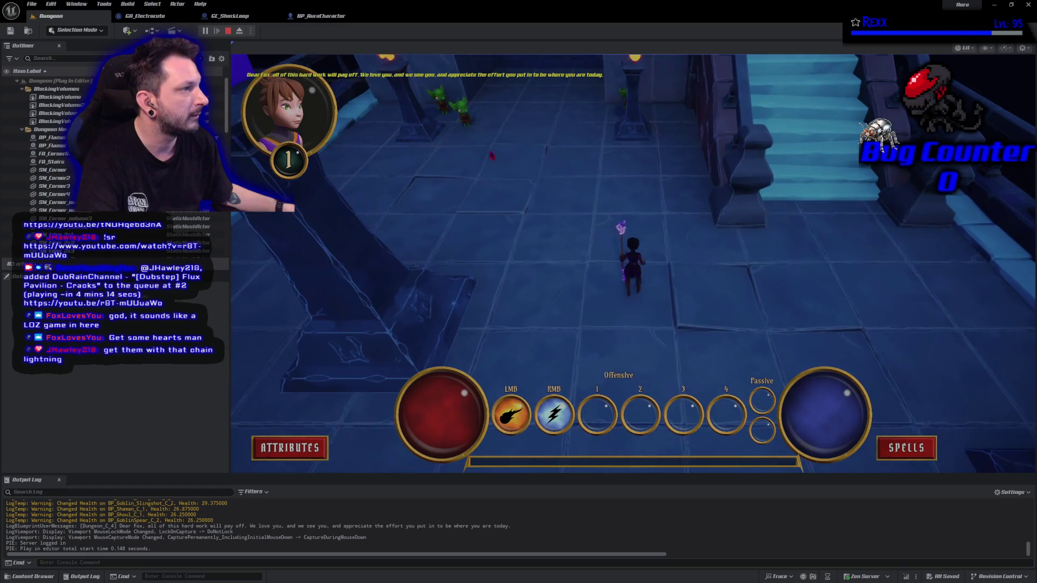
pyautogui.click(507, 159)
pyautogui.rightClick(460, 108)
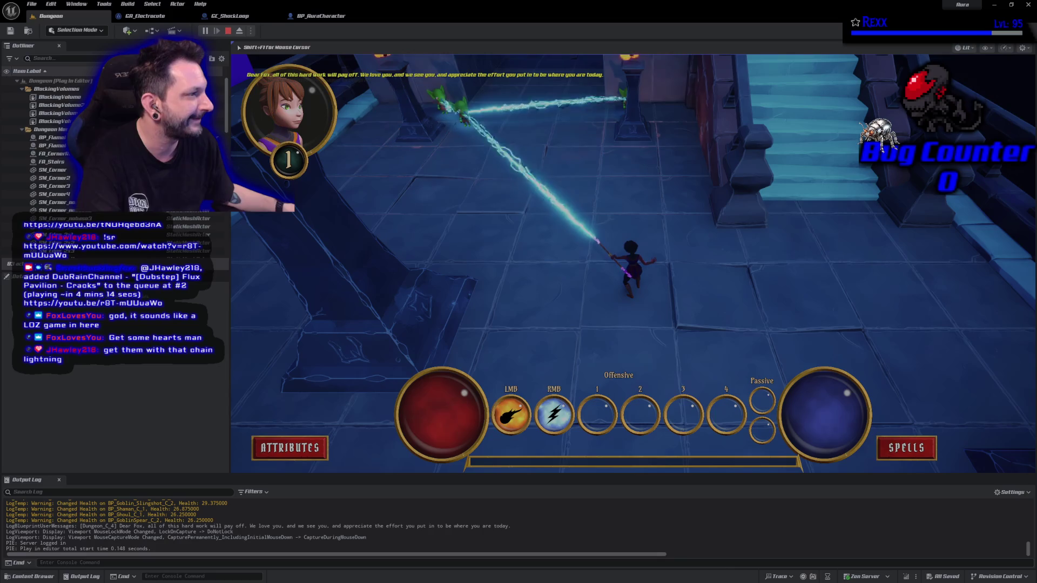
pyautogui.click(592, 210)
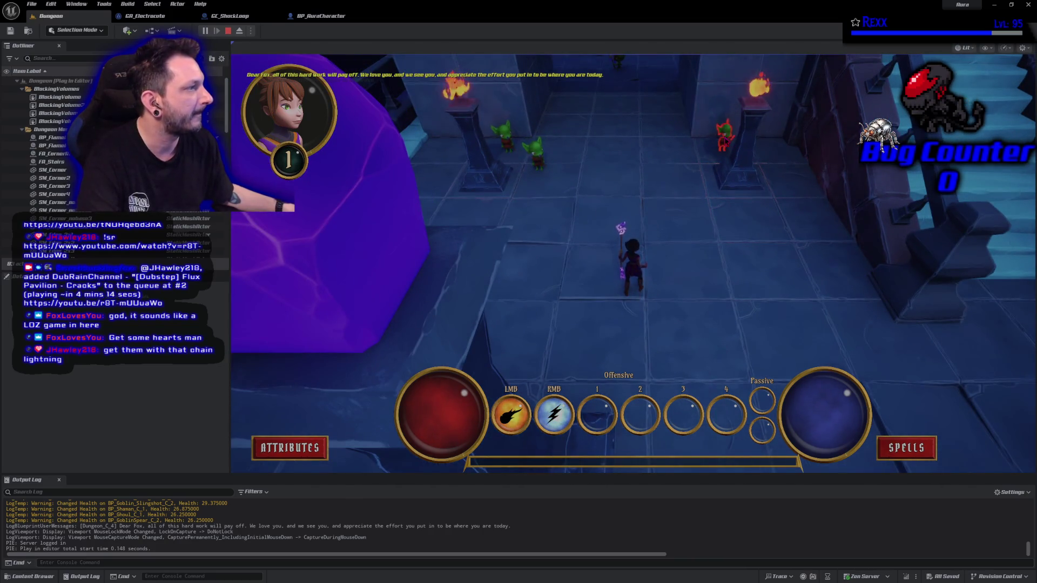
pyautogui.rightClick(724, 137)
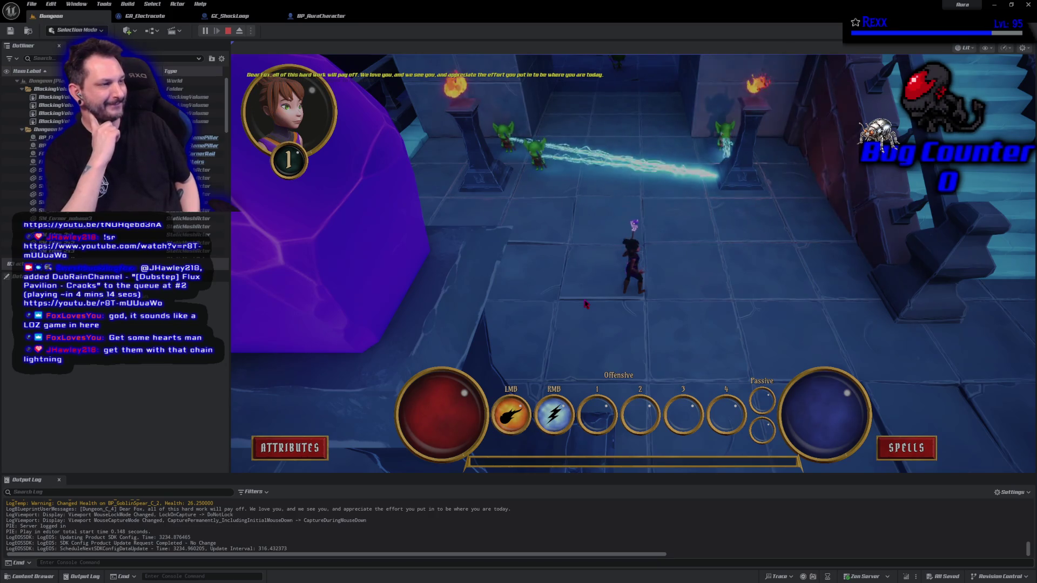
pyautogui.press('Escape')
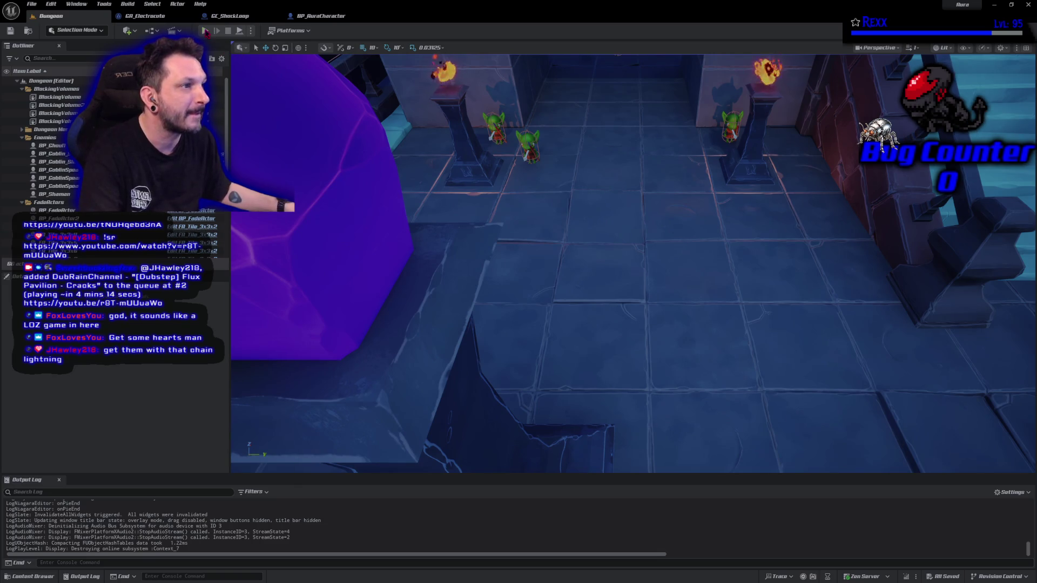
# - Start a play session, chain lightning through the upper-left goblins, then stop it
pyautogui.hotkey('alt', 'p')
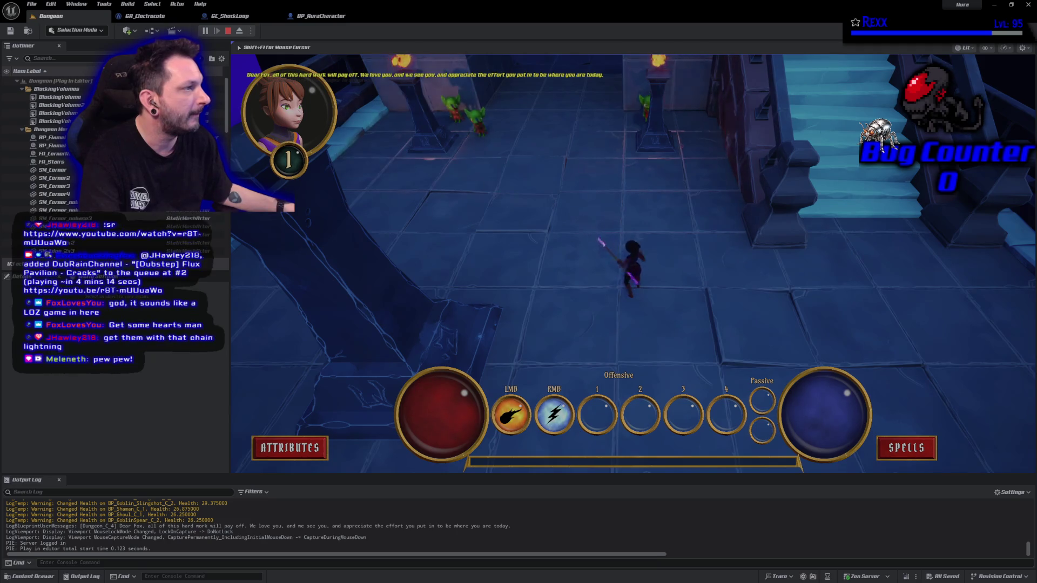
pyautogui.rightClick(469, 184)
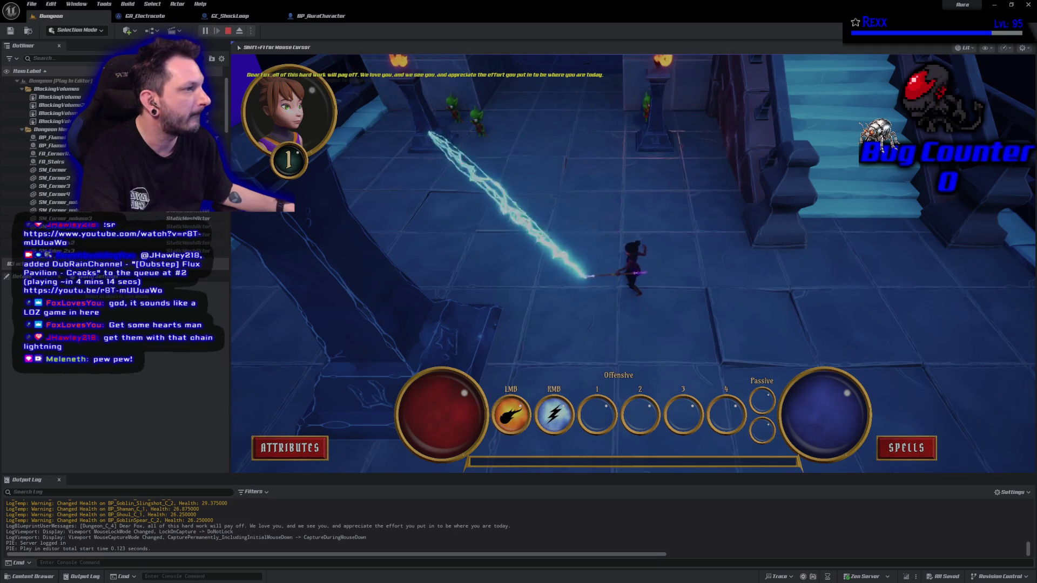
pyautogui.rightClick(655, 132)
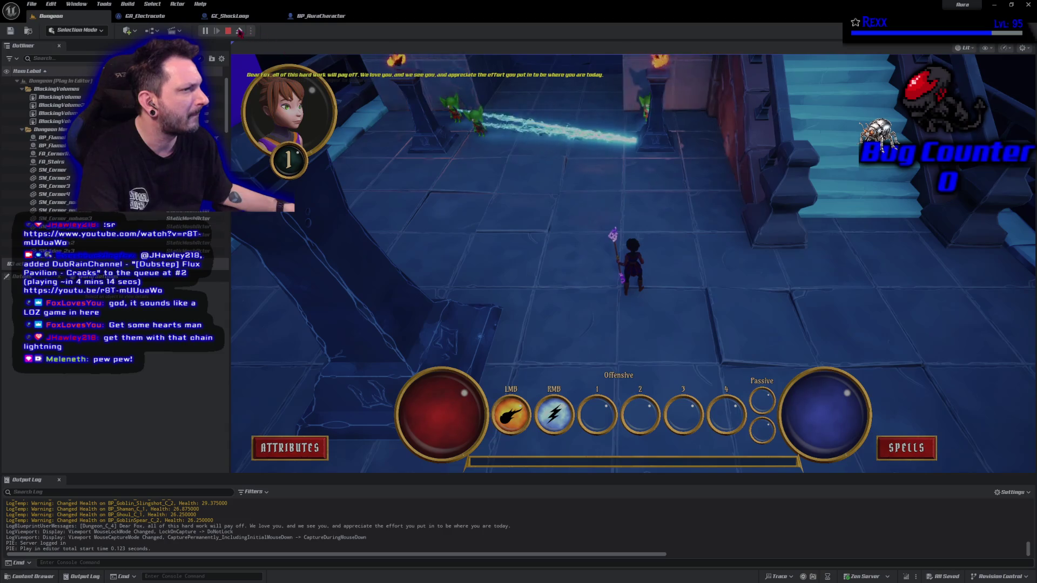
pyautogui.click(228, 32)
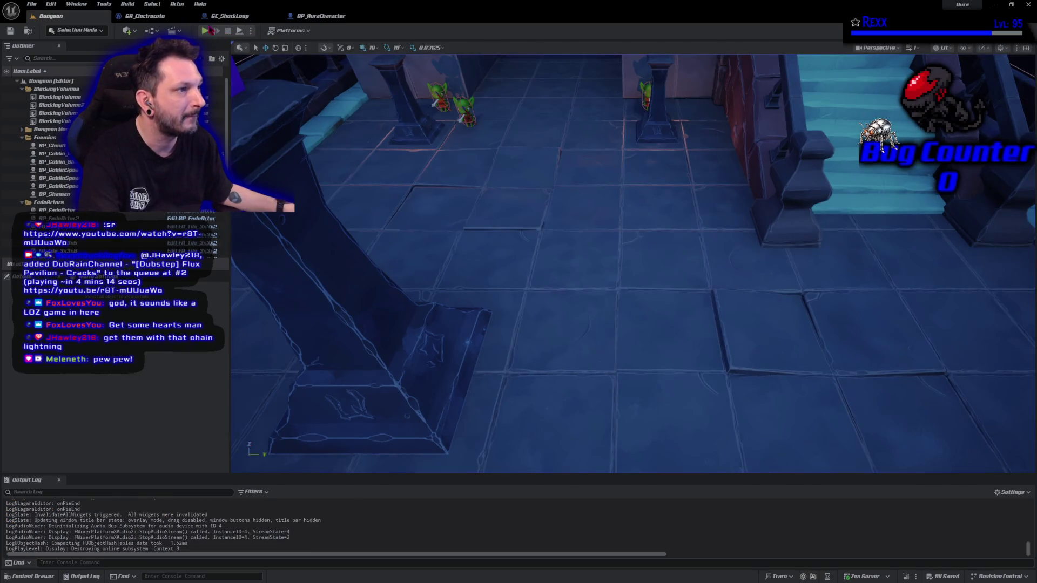
# - Start a new session, cast lightning at the goblins and top enemy, then walk north
pyautogui.click(205, 30)
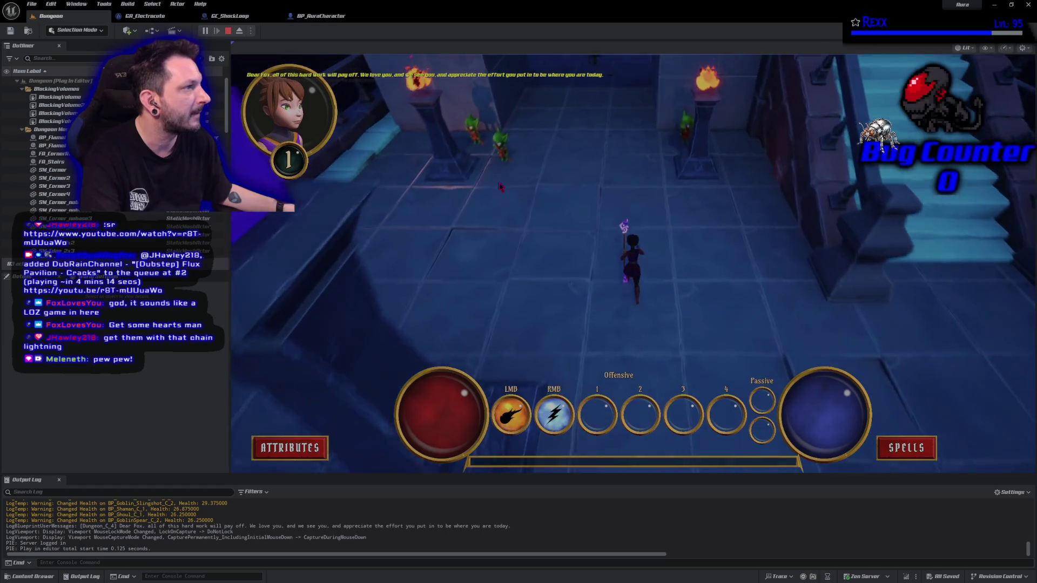
pyautogui.rightClick(692, 149)
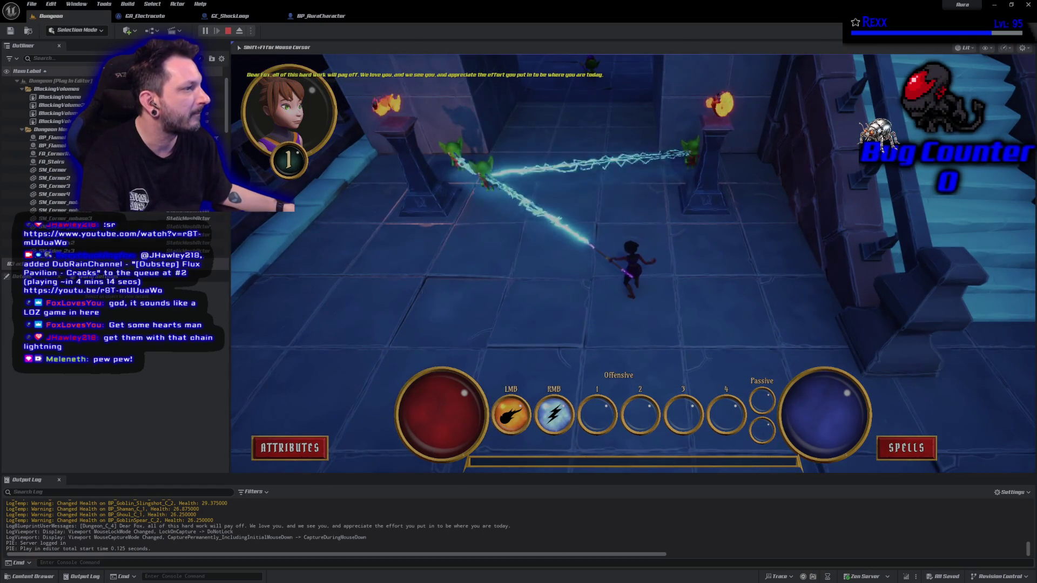
pyautogui.rightClick(593, 68)
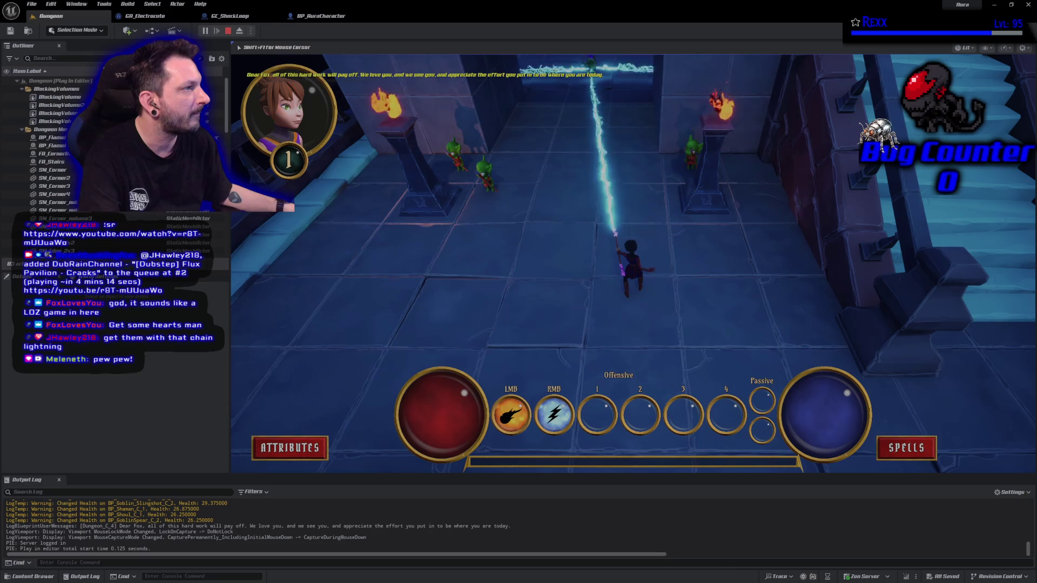
pyautogui.rightClick(592, 68)
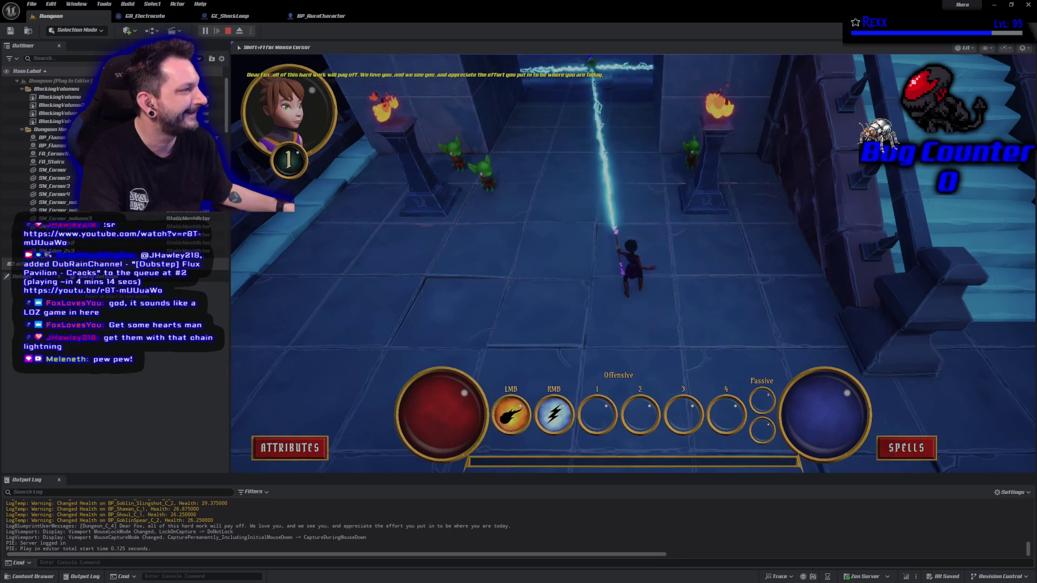
pyautogui.click(592, 67)
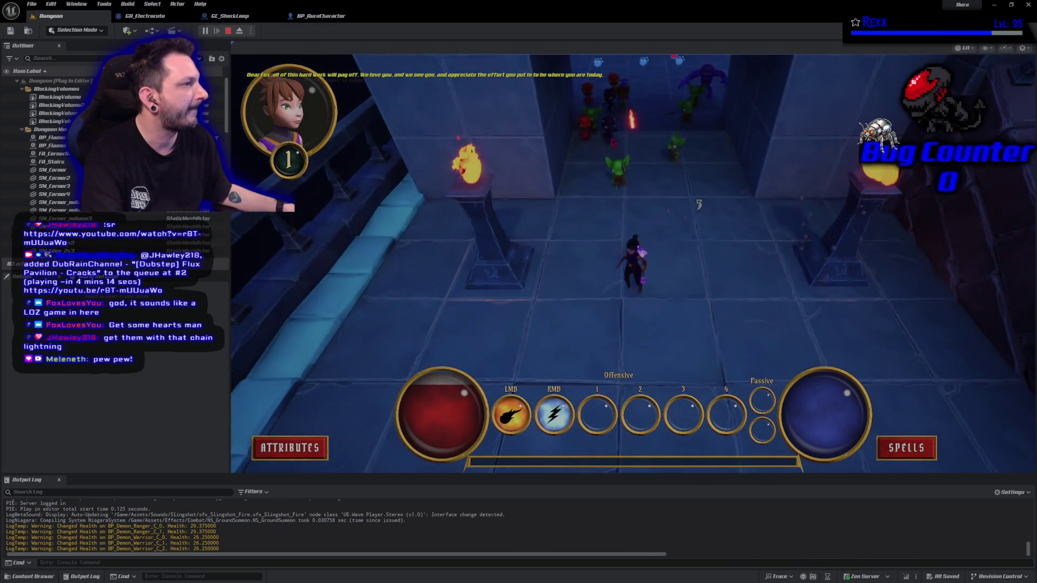
# - Walk further north and cast chain lightning at the goblins and the outlined demon
pyautogui.rightClick(658, 154)
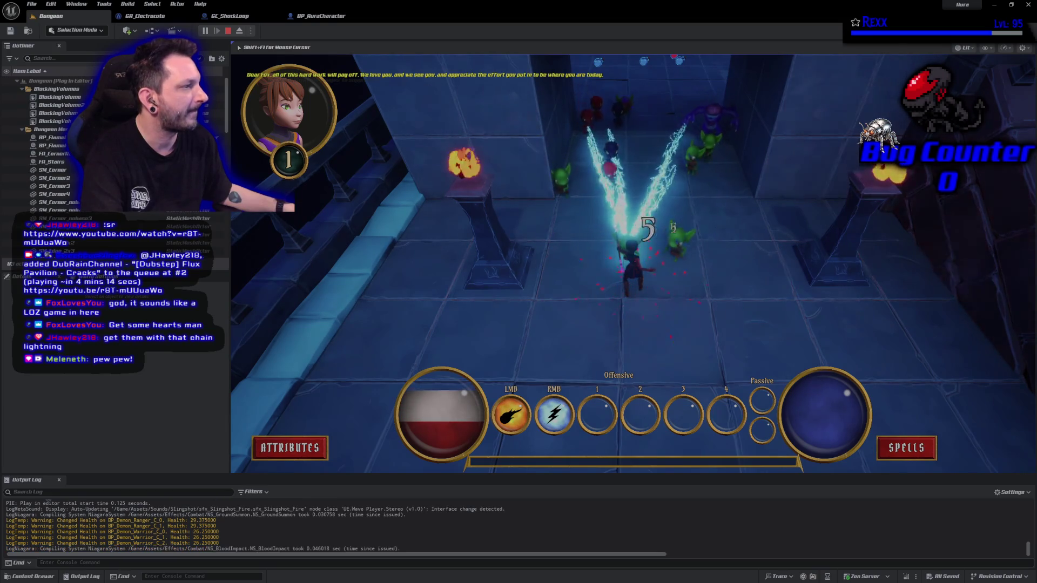
pyautogui.click(655, 189)
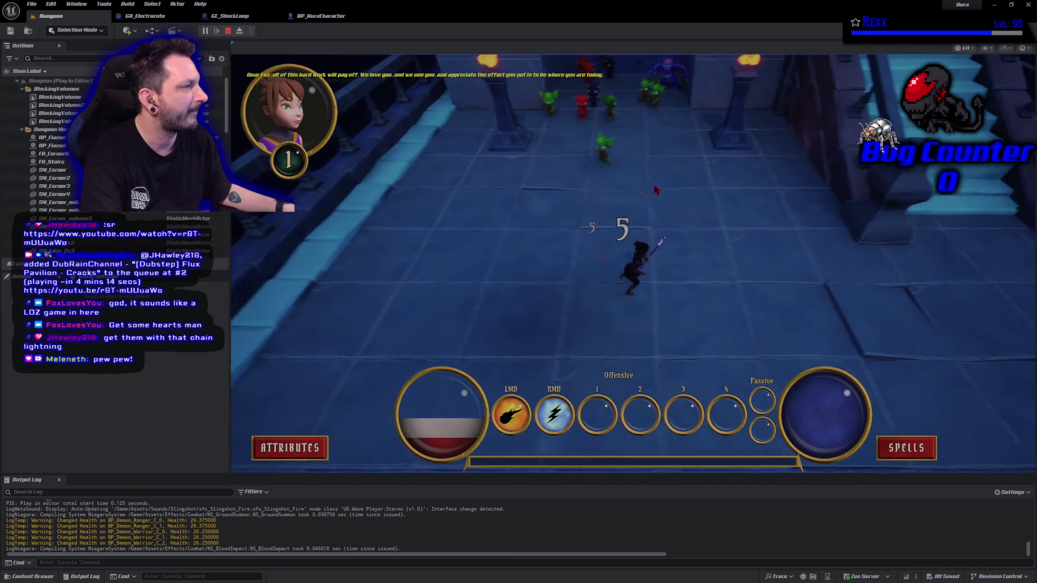
pyautogui.rightClick(494, 127)
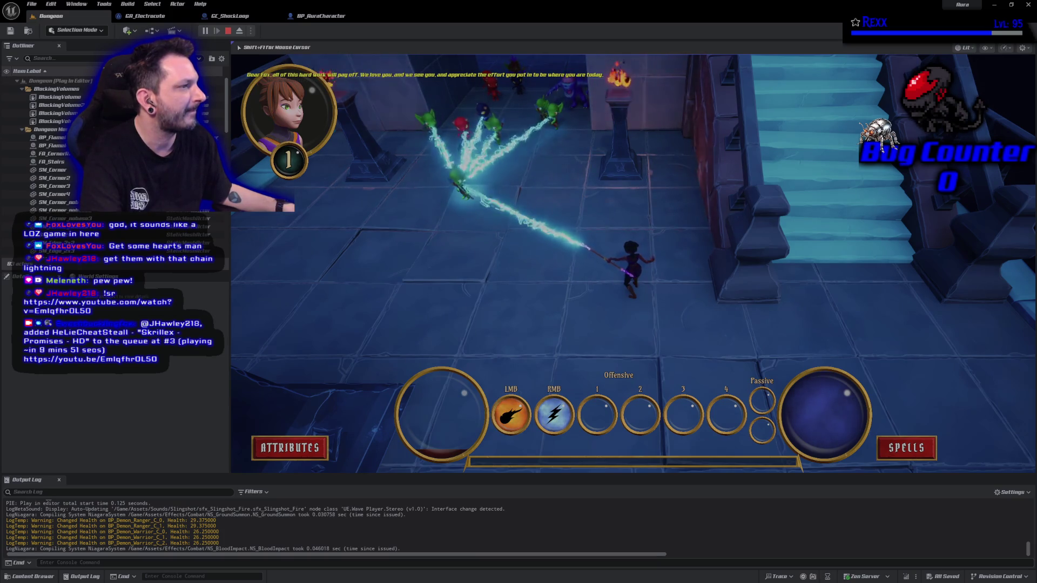
pyautogui.rightClick(574, 89)
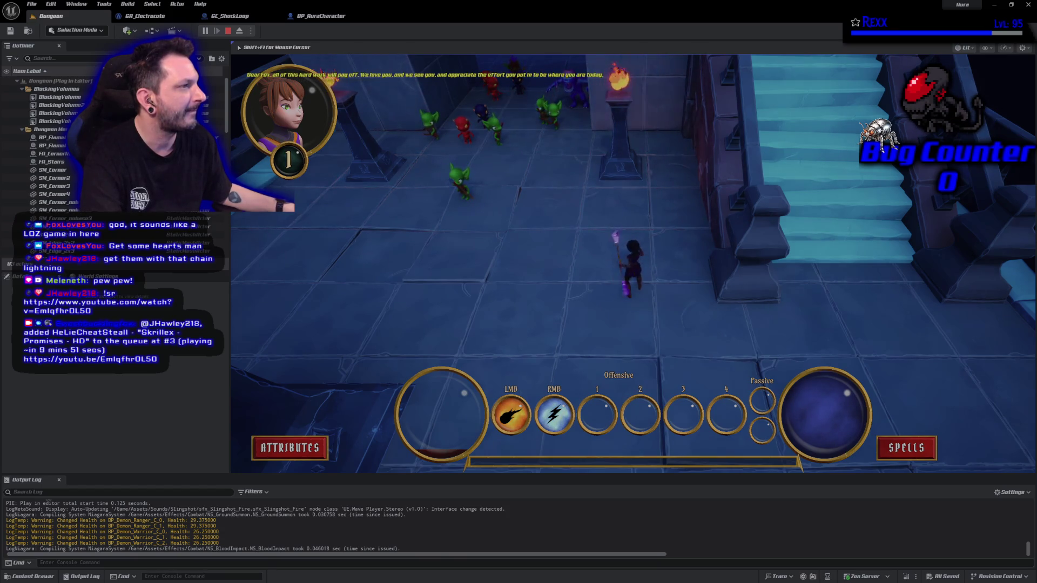
pyautogui.rightClick(500, 87)
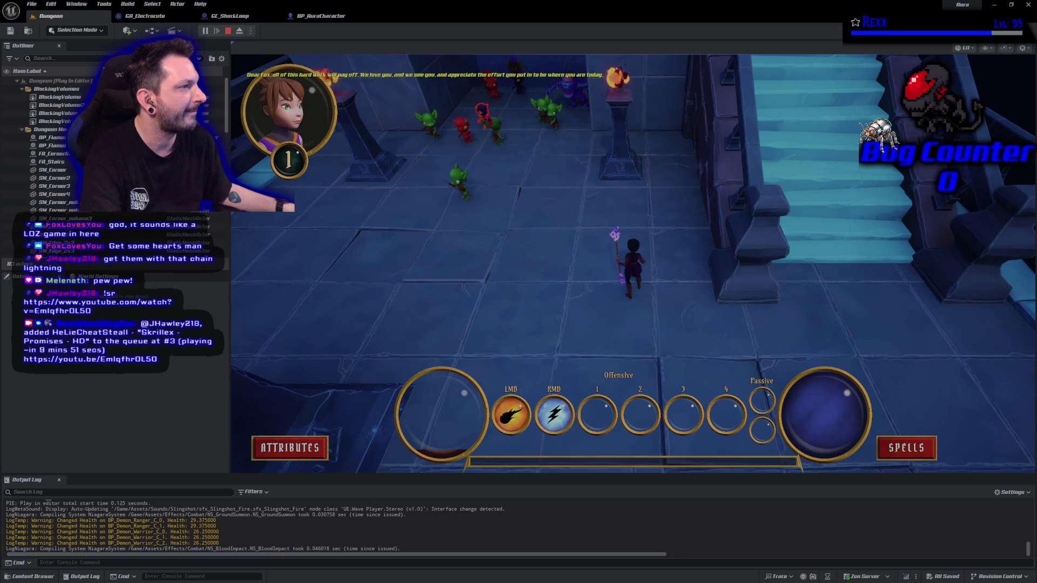
pyautogui.rightClick(459, 178)
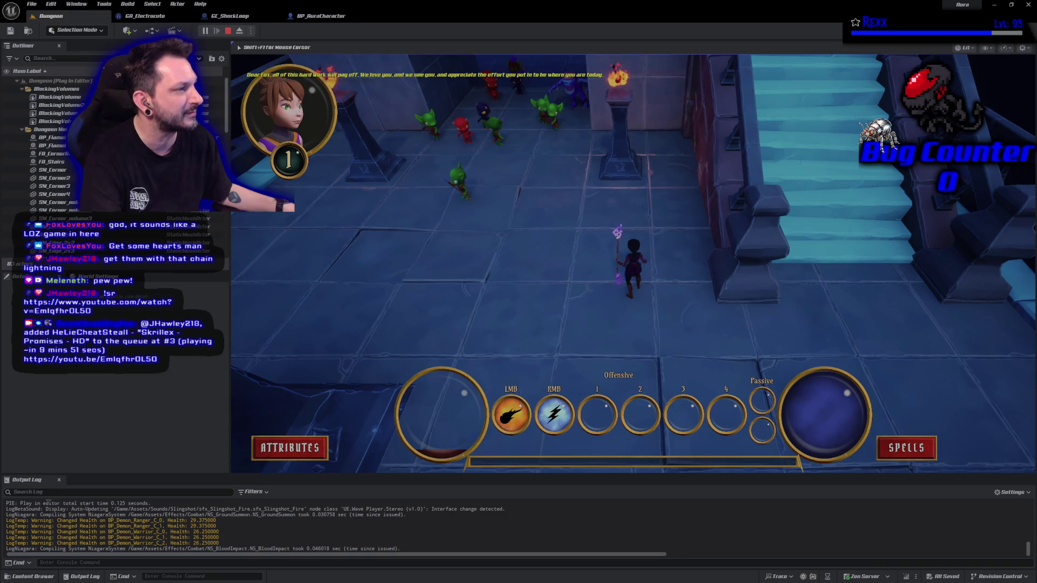
pyautogui.rightClick(502, 121)
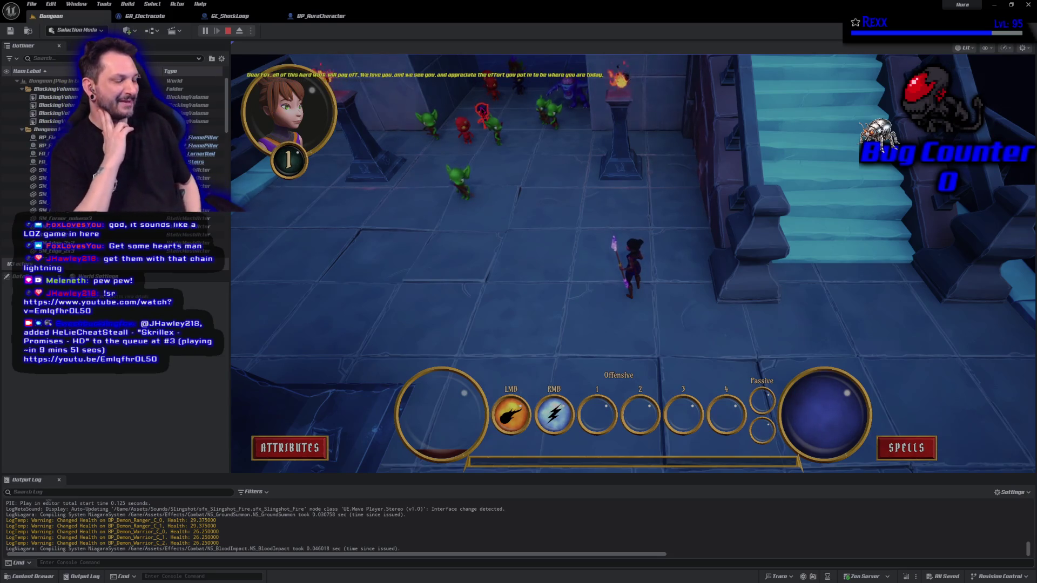
# - Turn toward the goblins, fire repeated chain-lightning bursts and two firebolts at them
pyautogui.click(955, 196)
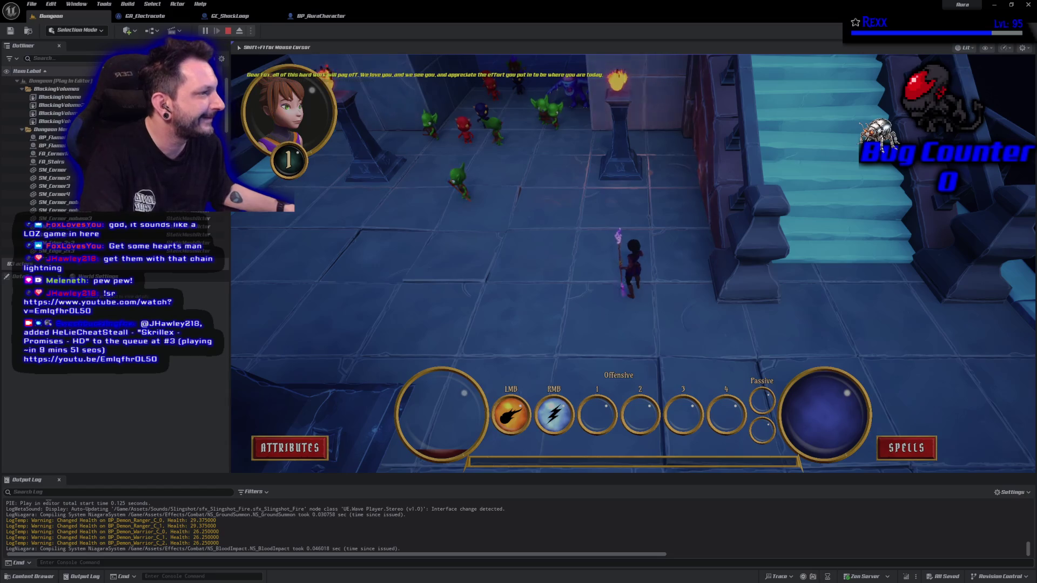
pyautogui.rightClick(459, 183)
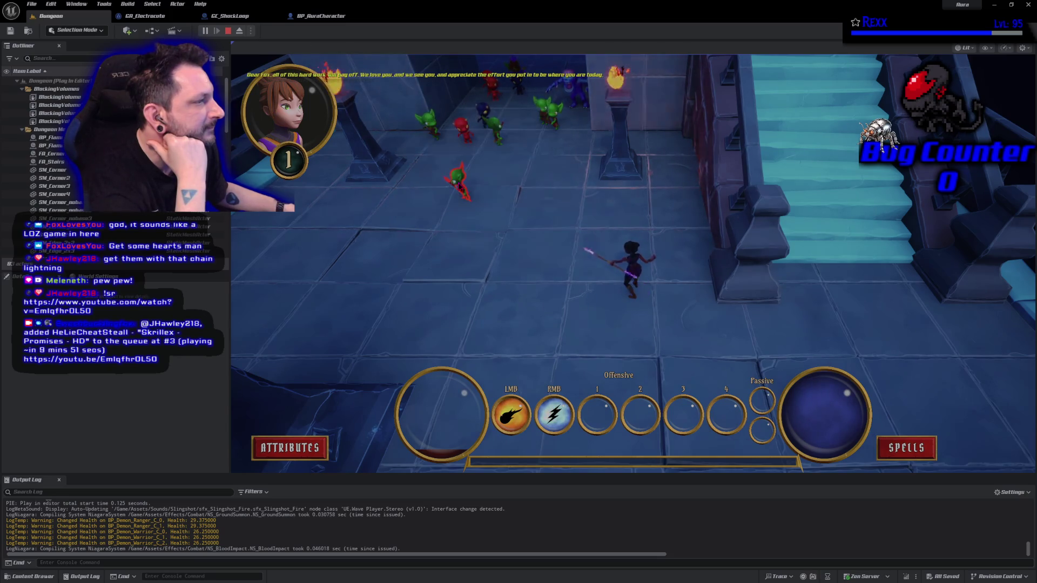
pyautogui.rightClick(458, 183)
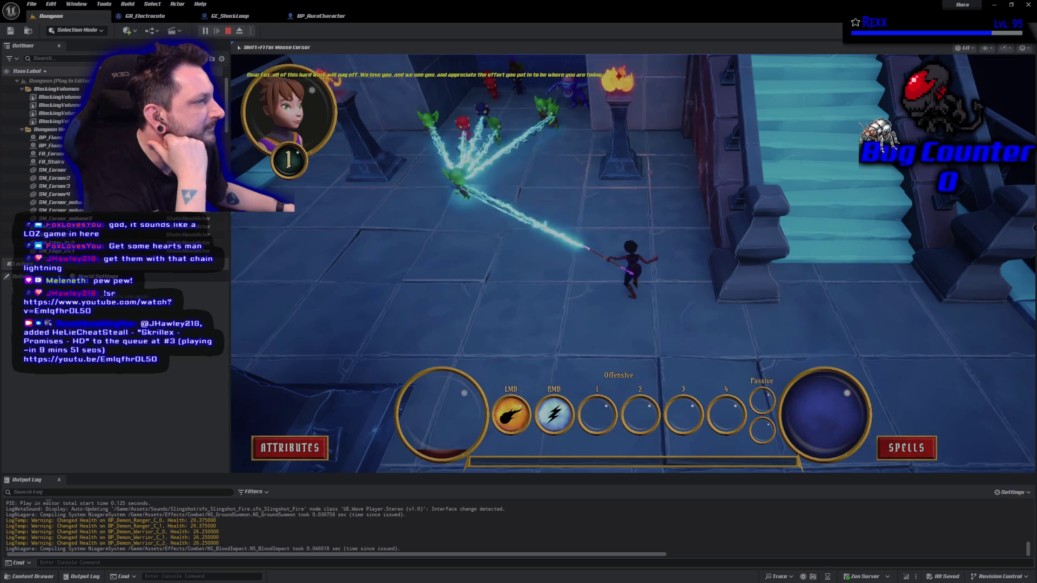
pyautogui.rightClick(458, 182)
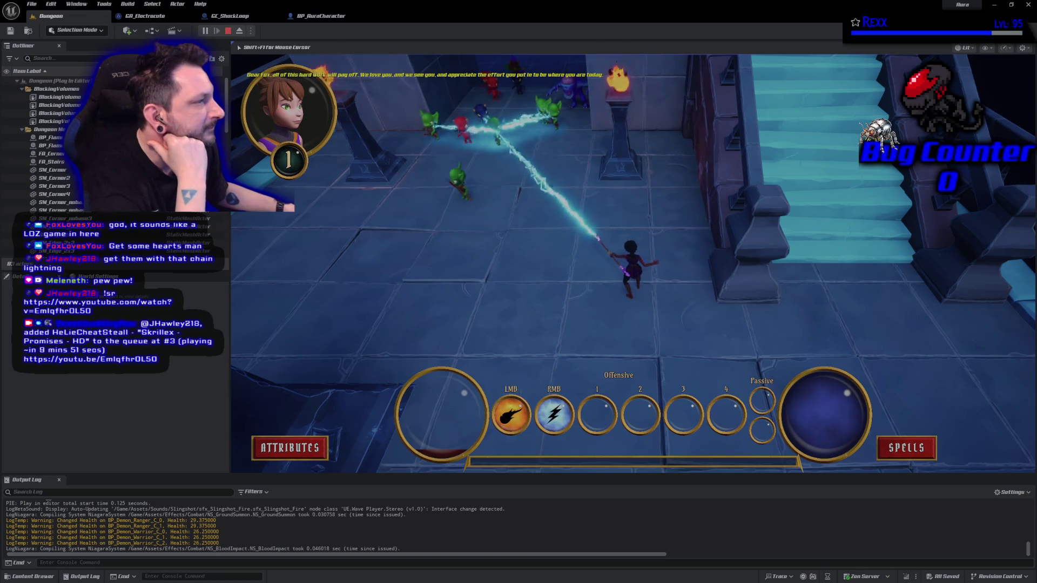
pyautogui.rightClick(491, 126)
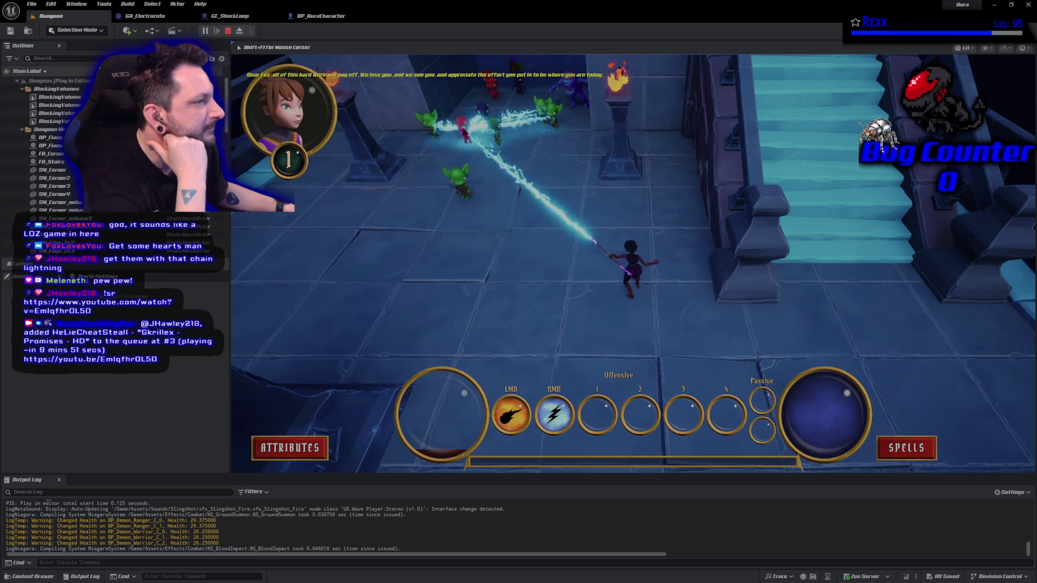
pyautogui.rightClick(458, 182)
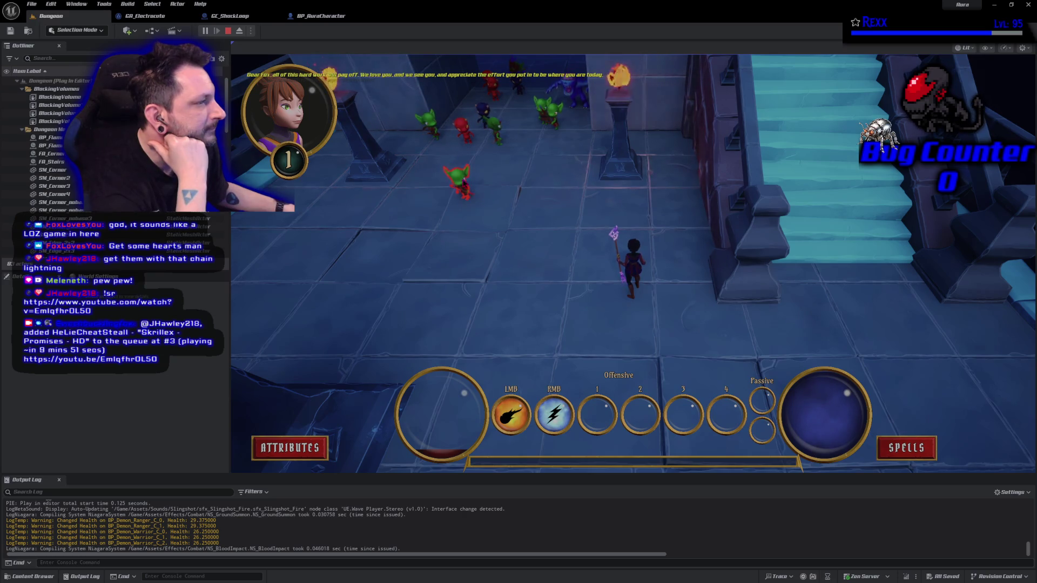
pyautogui.click(458, 183)
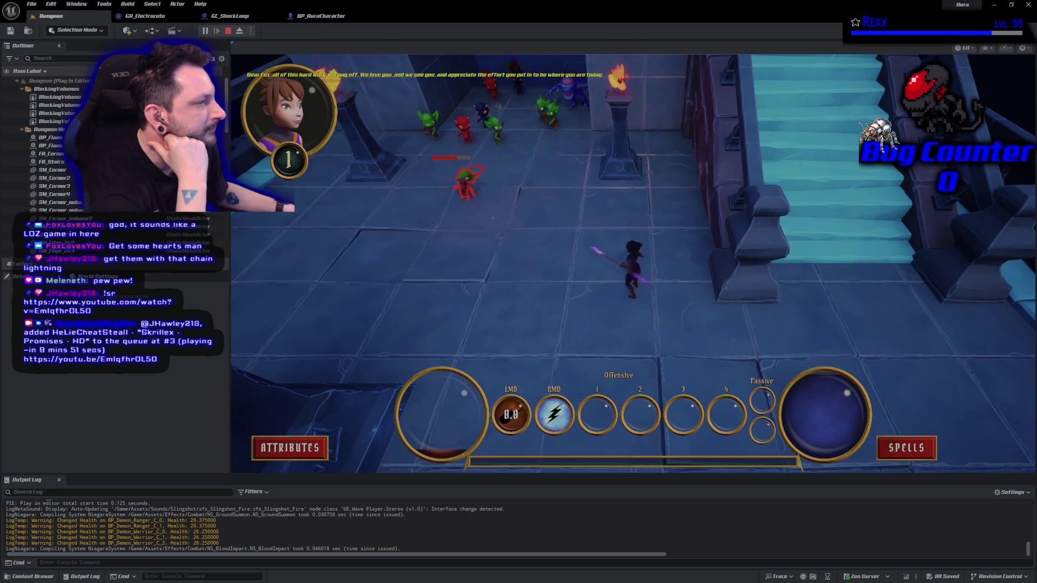
pyautogui.click(460, 184)
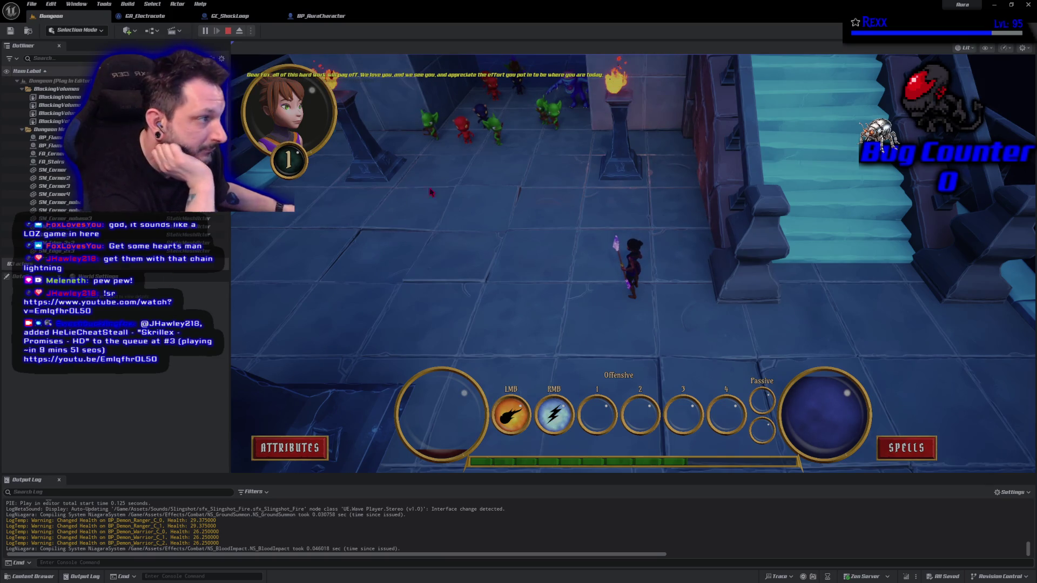
pyautogui.rightClick(500, 133)
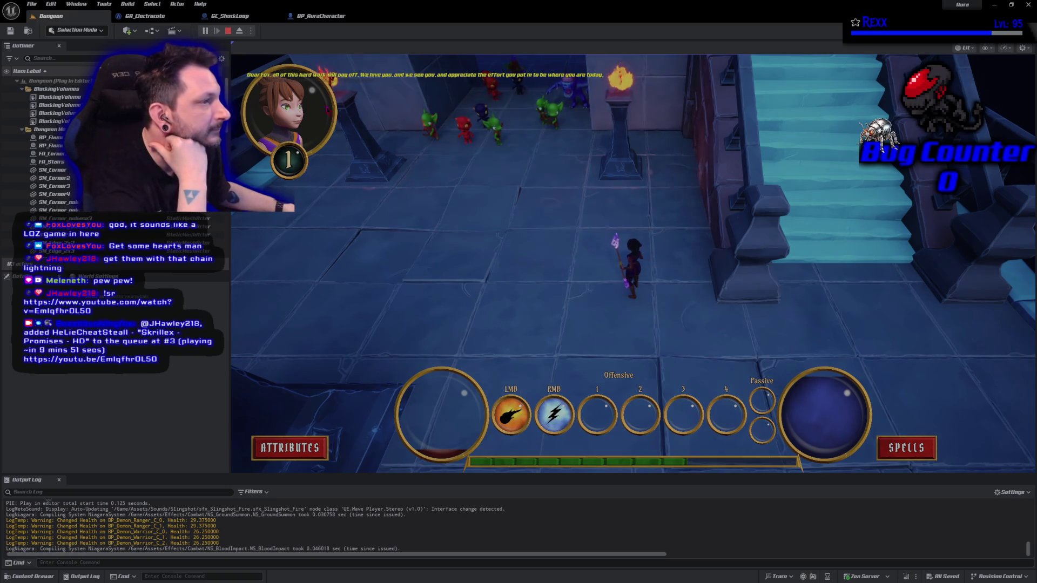
# - Stop and replay the Dungeon, chain lightning to the right-hand goblin, then stop again
pyautogui.press('Escape')
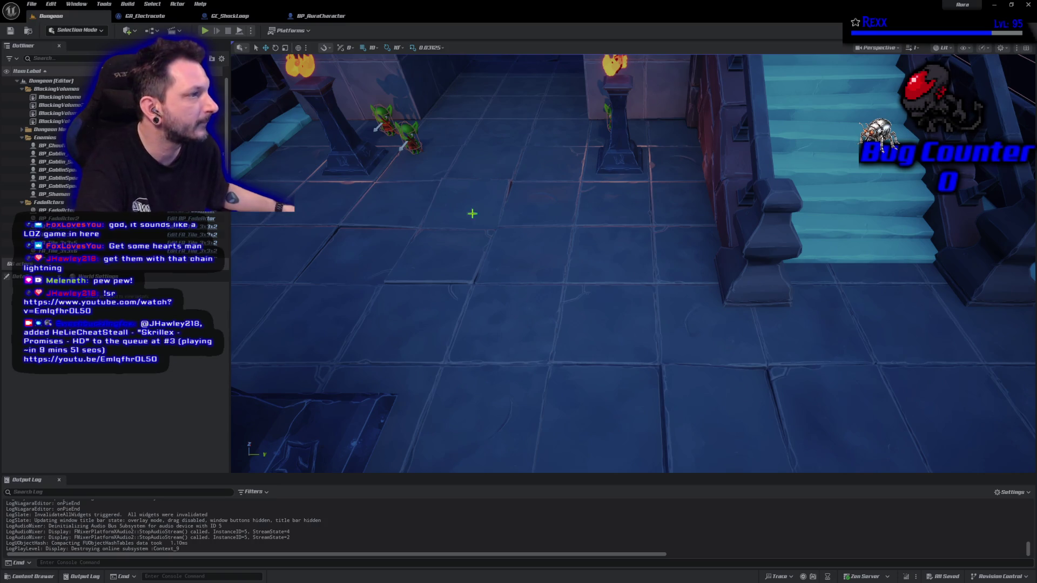
pyautogui.click(205, 32)
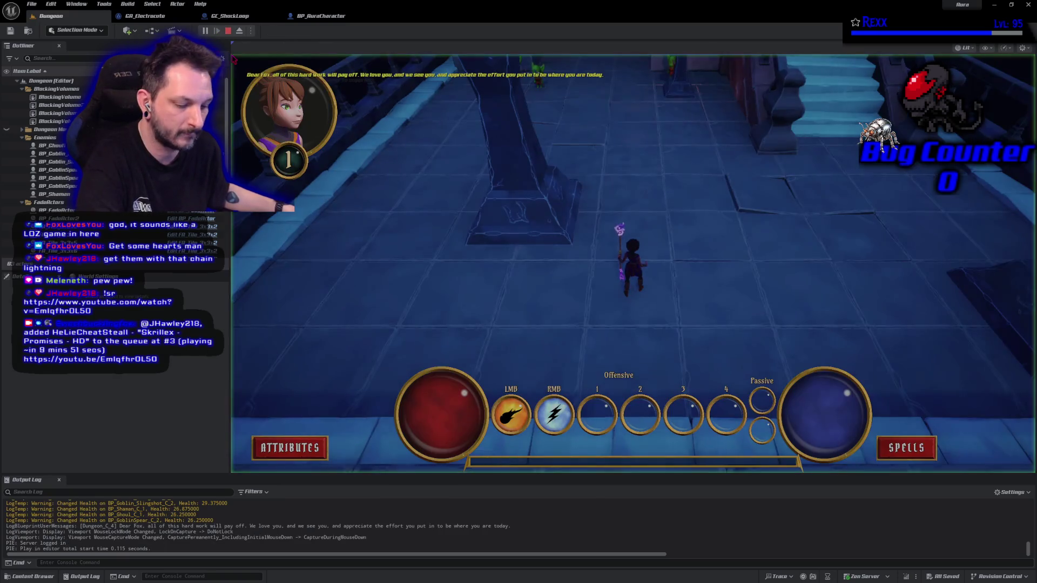
pyautogui.rightClick(511, 120)
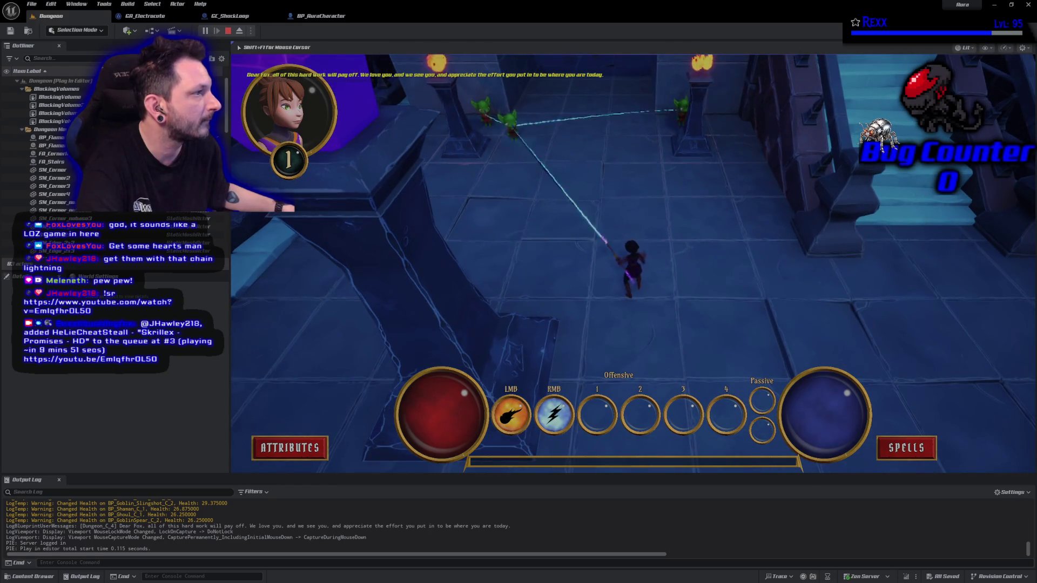
pyautogui.rightClick(682, 106)
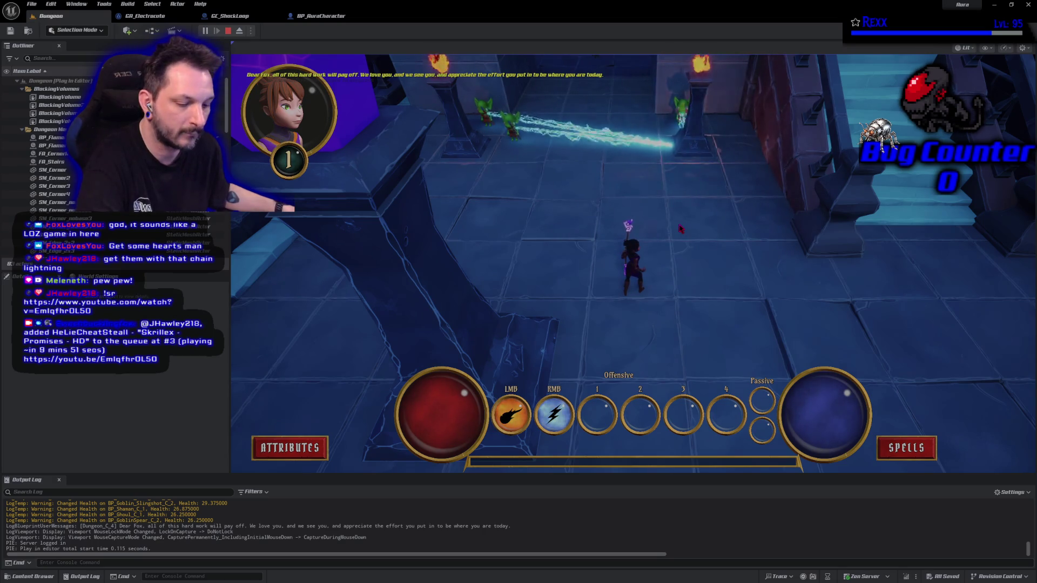
pyautogui.press('Escape')
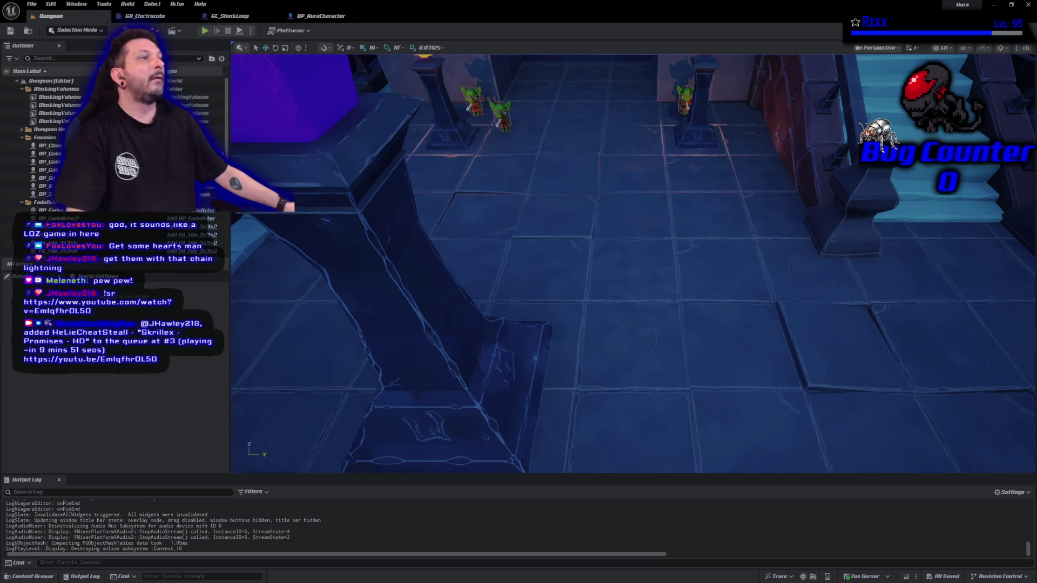
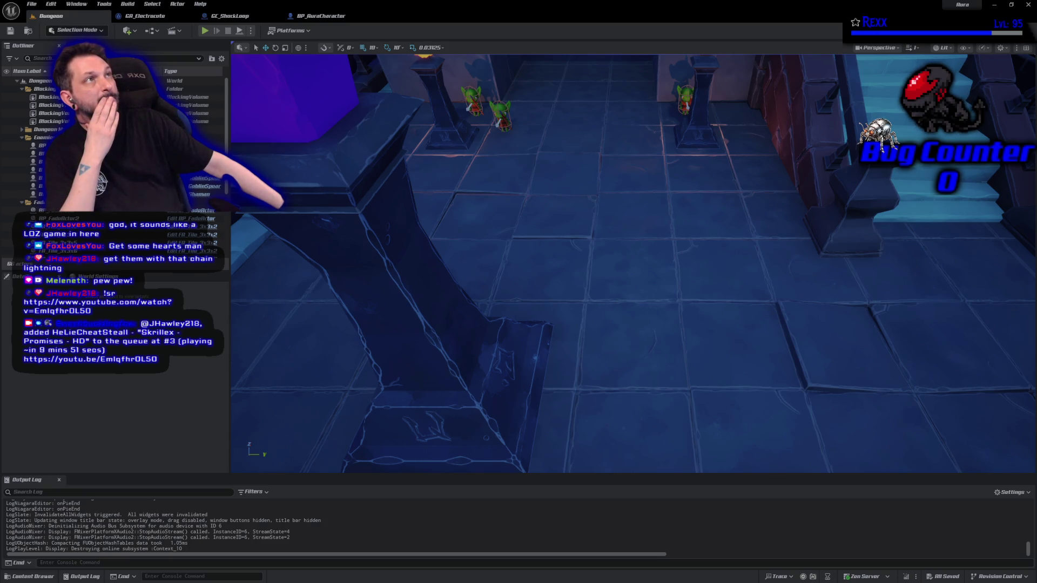
# - In GA_Electrocute's SpawnElectricBeam graph, move Trace First Target and Mouse Hit Location further left
pyautogui.click(145, 16)
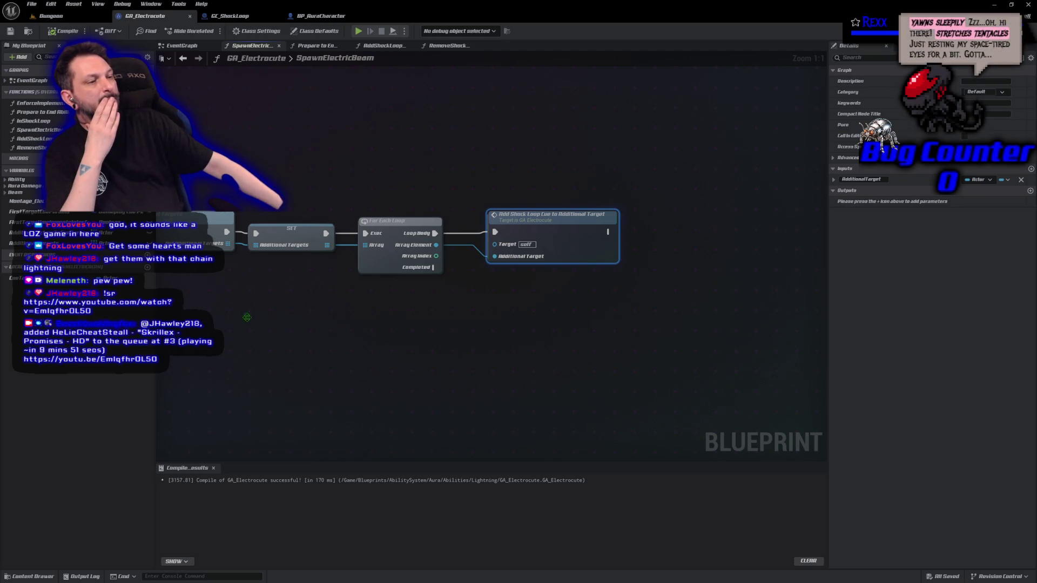
pyautogui.moveTo(247, 317)
pyautogui.mouseDown()
pyautogui.moveTo(825, 327)
pyautogui.moveTo(755, 256)
pyautogui.mouseUp()
pyautogui.moveTo(249, 284)
pyautogui.mouseDown()
pyautogui.moveTo(355, 306)
pyautogui.moveTo(255, 165)
pyautogui.mouseUp()
pyautogui.moveTo(395, 171); pyautogui.dragTo(327, 174)
pyautogui.moveTo(396, 163); pyautogui.dragTo(214, 288)
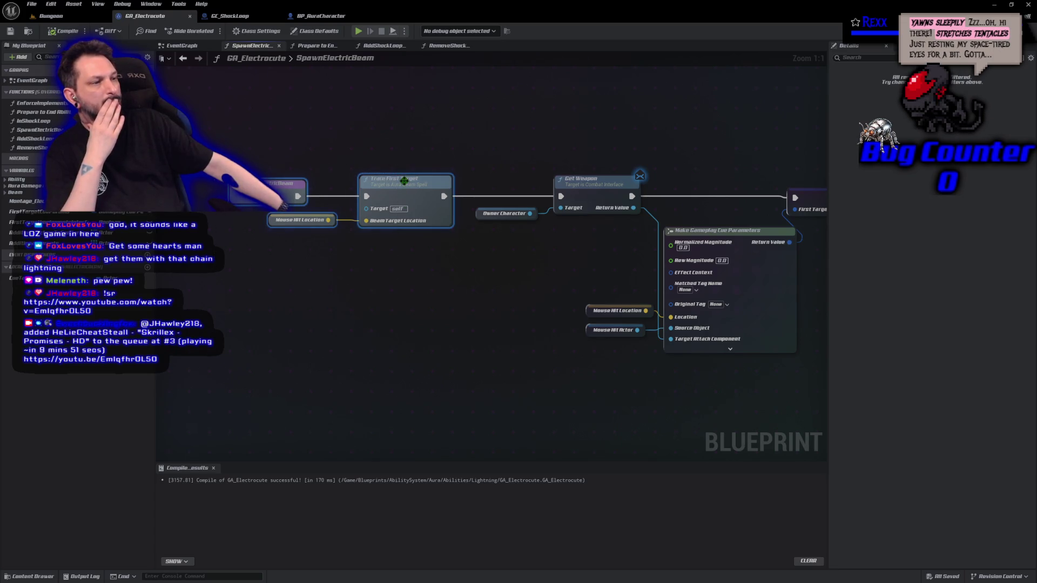
pyautogui.moveTo(404, 181); pyautogui.dragTo(281, 181)
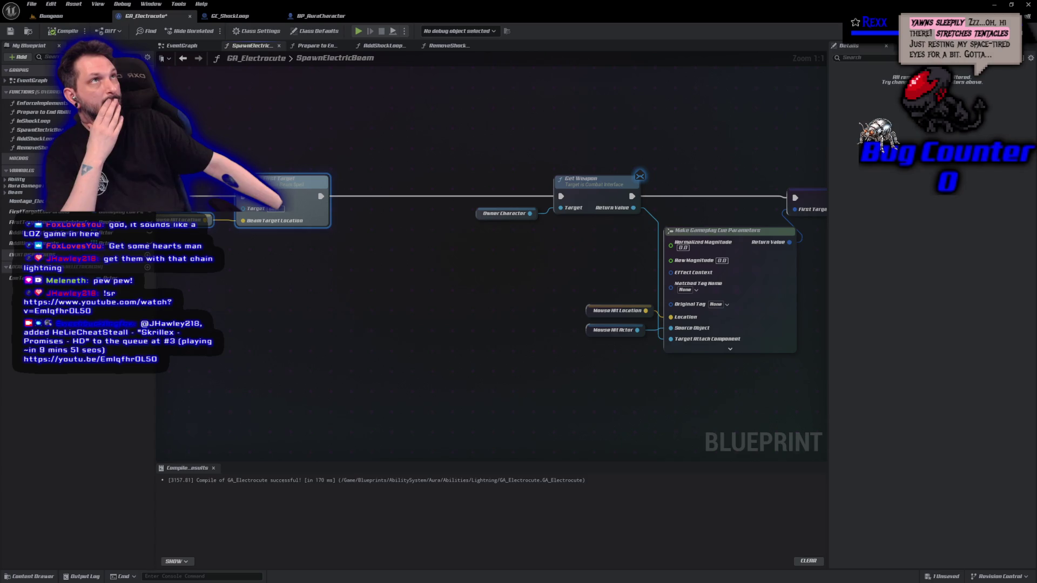
pyautogui.moveTo(536, 268)
pyautogui.mouseDown()
pyautogui.moveTo(216, 238)
pyautogui.moveTo(205, 227)
pyautogui.moveTo(272, 231)
pyautogui.mouseUp()
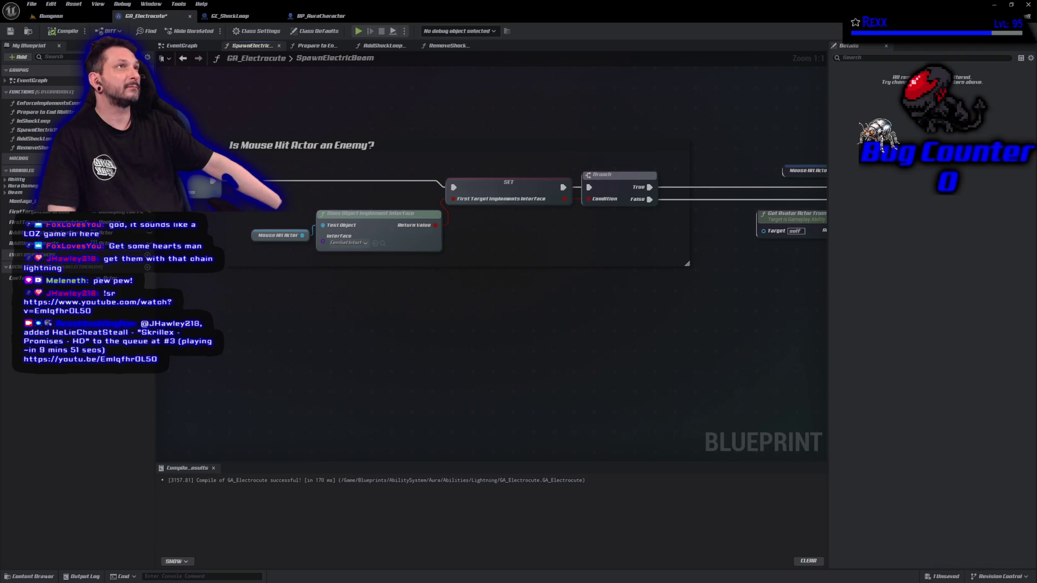
# - Shift the Store Additional Targets nodes right and insert a Branch before them
pyautogui.moveTo(677, 316)
pyautogui.mouseDown()
pyautogui.moveTo(661, 315)
pyautogui.moveTo(621, 257)
pyautogui.moveTo(219, 265)
pyautogui.mouseUp()
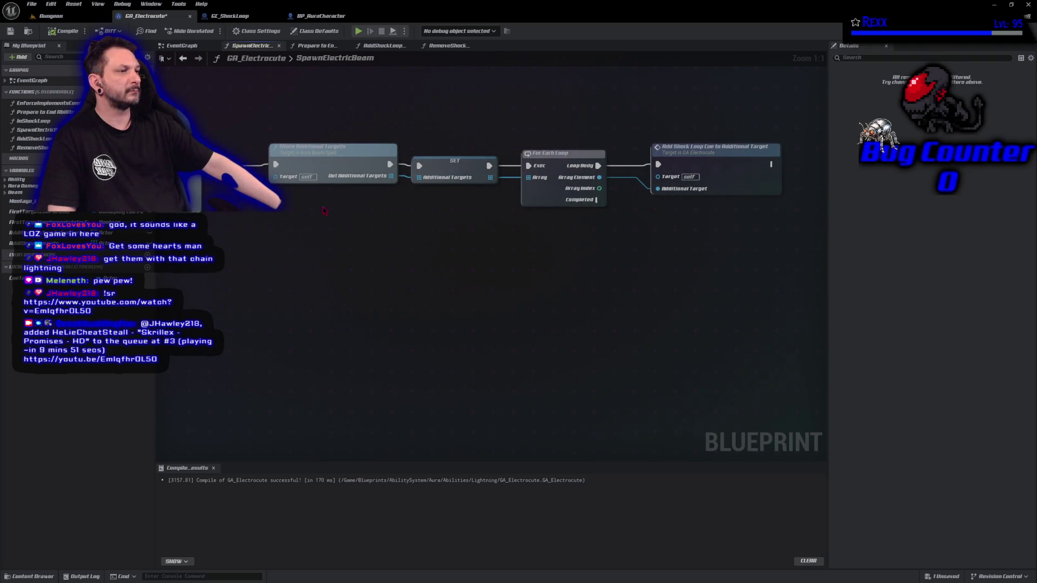
pyautogui.moveTo(344, 116)
pyautogui.mouseDown()
pyautogui.moveTo(611, 209)
pyautogui.moveTo(679, 246)
pyautogui.mouseUp()
pyautogui.moveTo(348, 157); pyautogui.dragTo(484, 157)
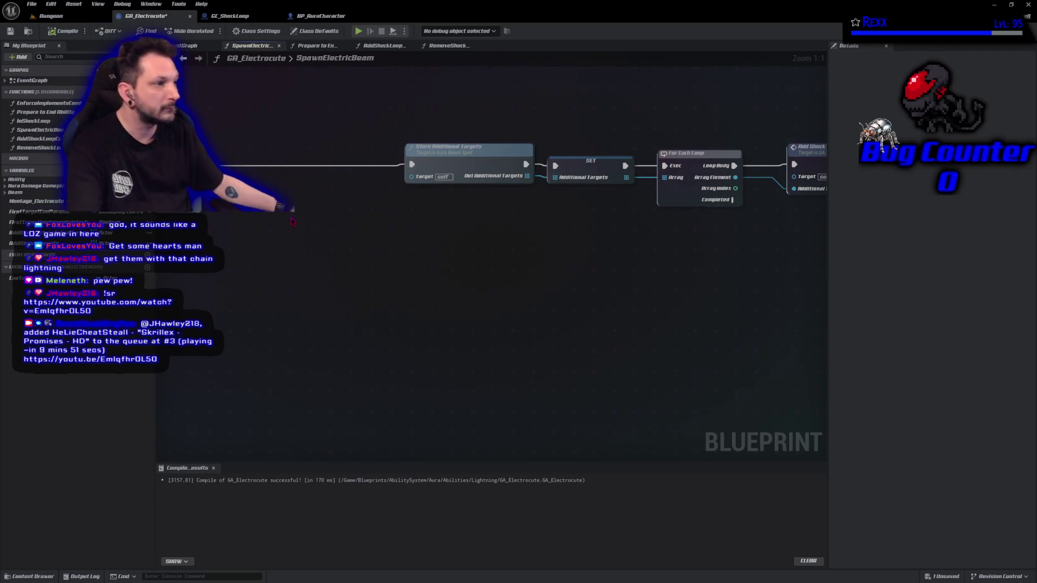
pyautogui.moveTo(178, 158); pyautogui.dragTo(303, 158)
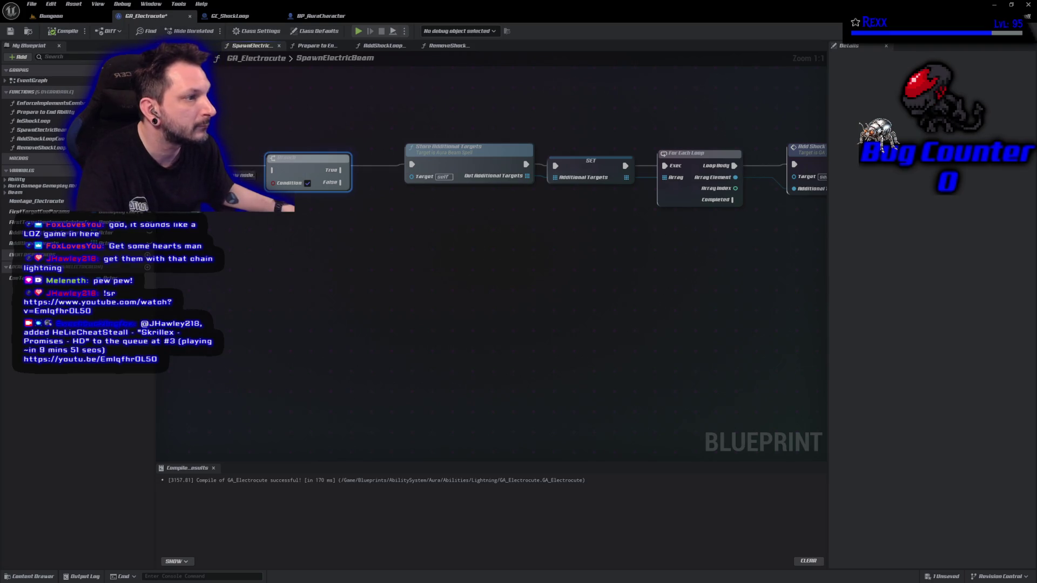
pyautogui.moveTo(412, 165)
pyautogui.mouseDown()
pyautogui.moveTo(275, 166)
pyautogui.moveTo(304, 161)
pyautogui.mouseUp()
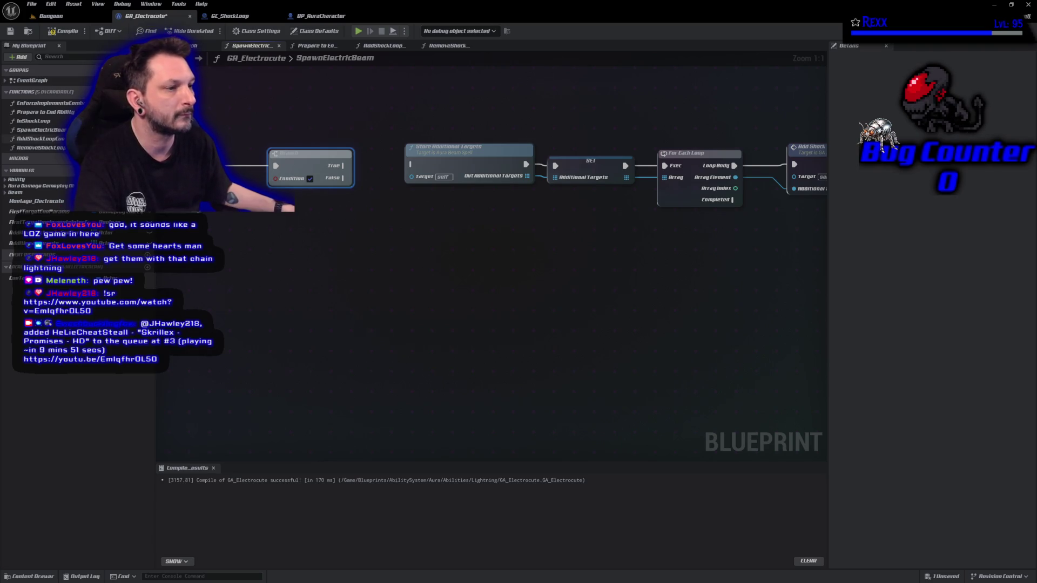
# - Drive the Branch with FirstTargetImplementsInterface and wire True into Store Additional Targets
pyautogui.moveTo(32, 222)
pyautogui.mouseDown()
pyautogui.moveTo(281, 181)
pyautogui.moveTo(344, 156)
pyautogui.mouseUp()
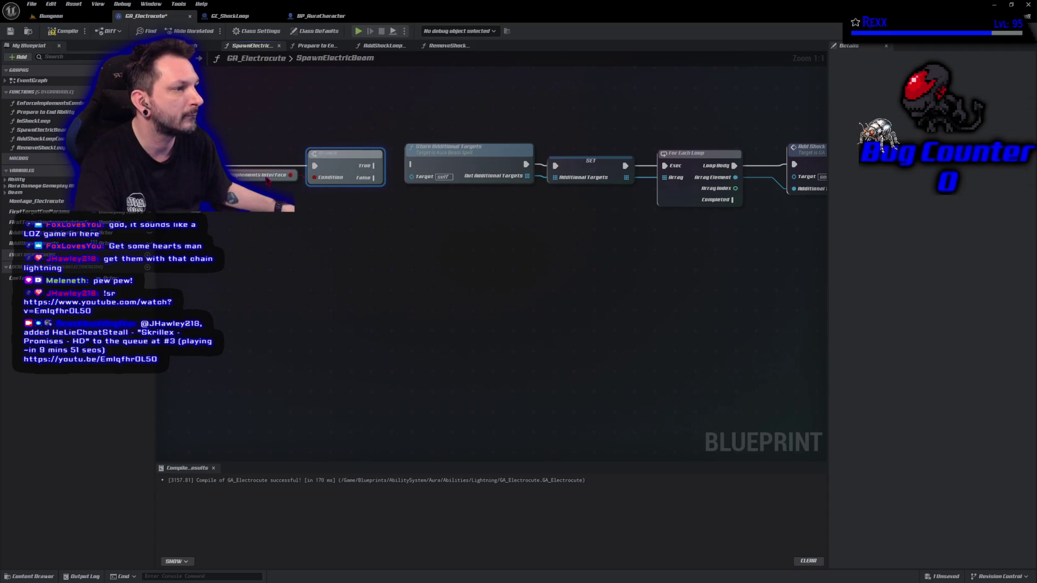
pyautogui.moveTo(248, 176)
pyautogui.mouseDown()
pyautogui.moveTo(291, 123)
pyautogui.moveTo(346, 138)
pyautogui.moveTo(347, 154)
pyautogui.mouseUp()
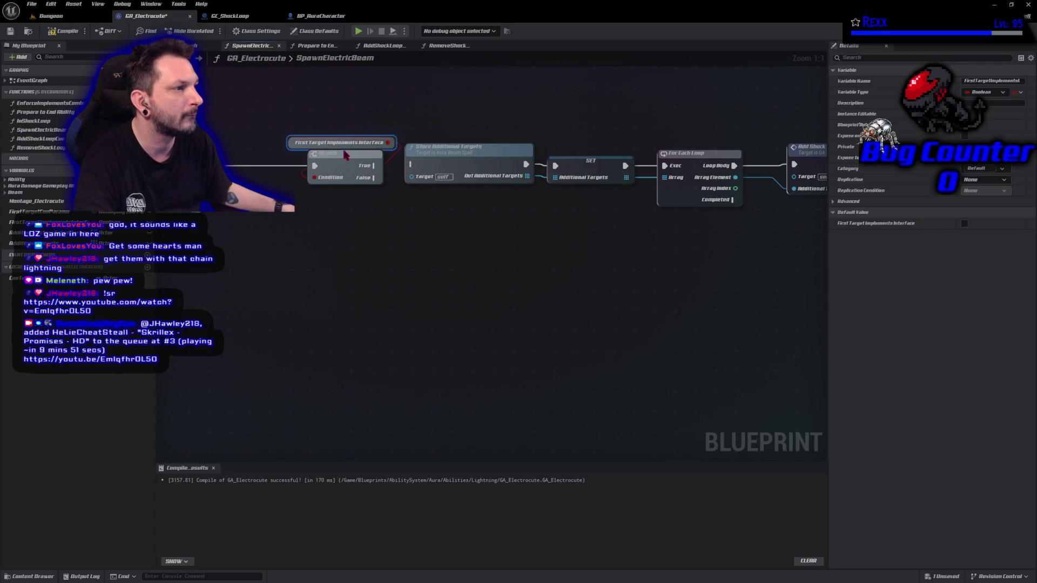
pyautogui.keyDown('ctrl'); pyautogui.click(346, 165); pyautogui.keyUp('ctrl')
pyautogui.moveTo(345, 165); pyautogui.dragTo(290, 165)
pyautogui.click(332, 165)
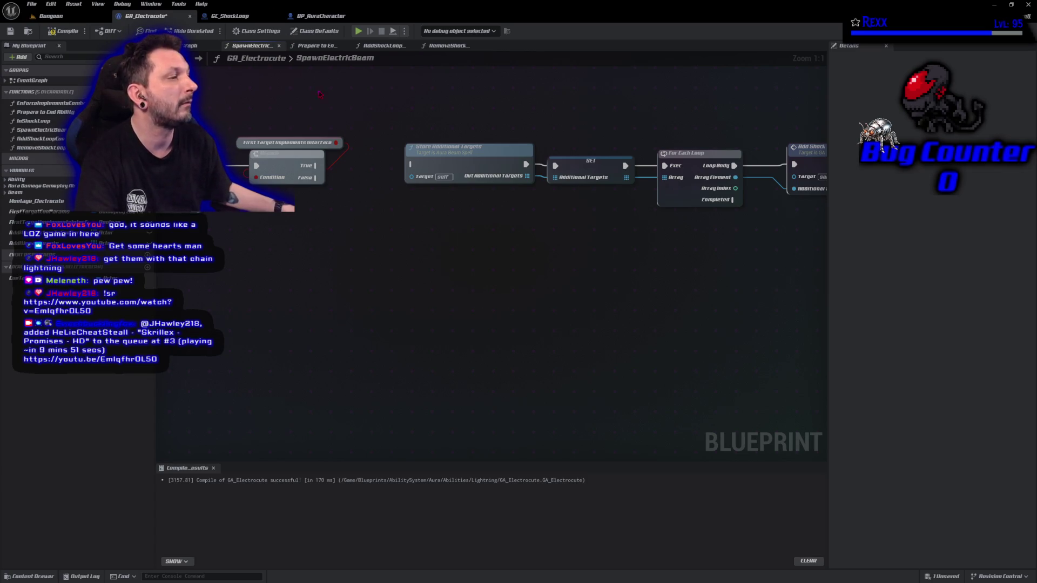
pyautogui.moveTo(318, 165); pyautogui.dragTo(411, 164)
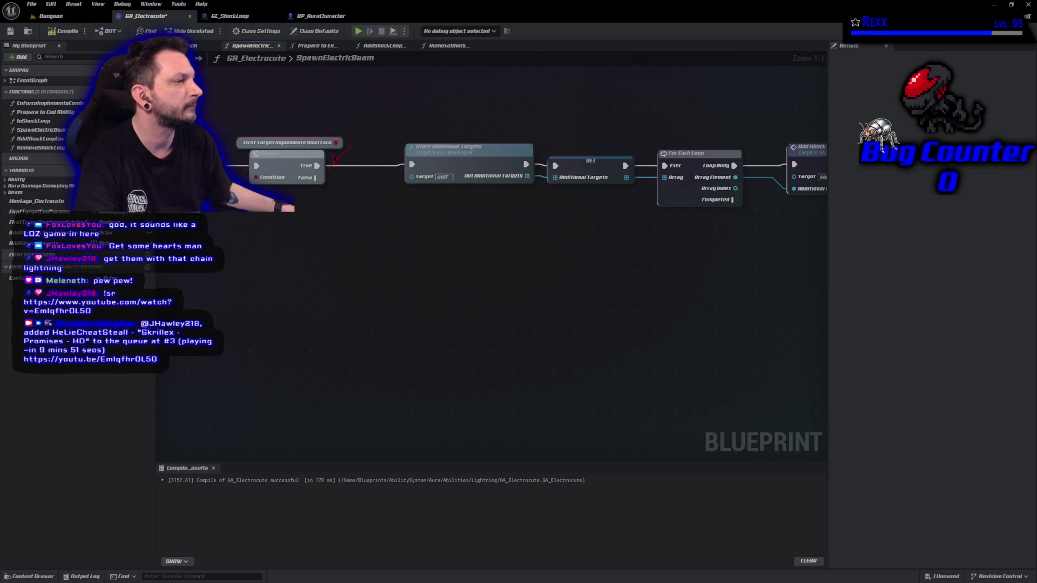
# - Save all changes and return to the Dungeon level
pyautogui.click(33, 4)
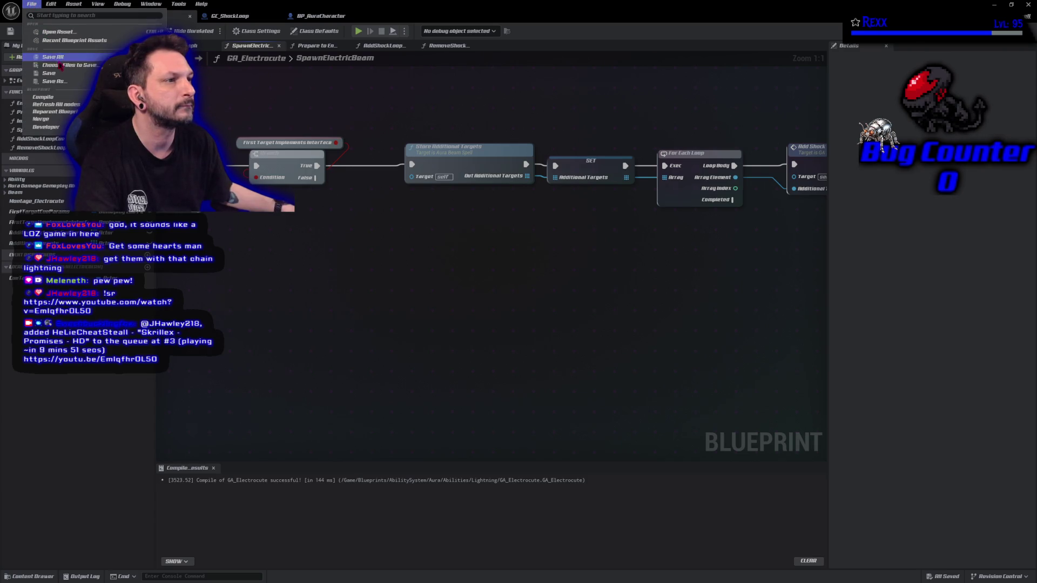
pyautogui.press('Escape')
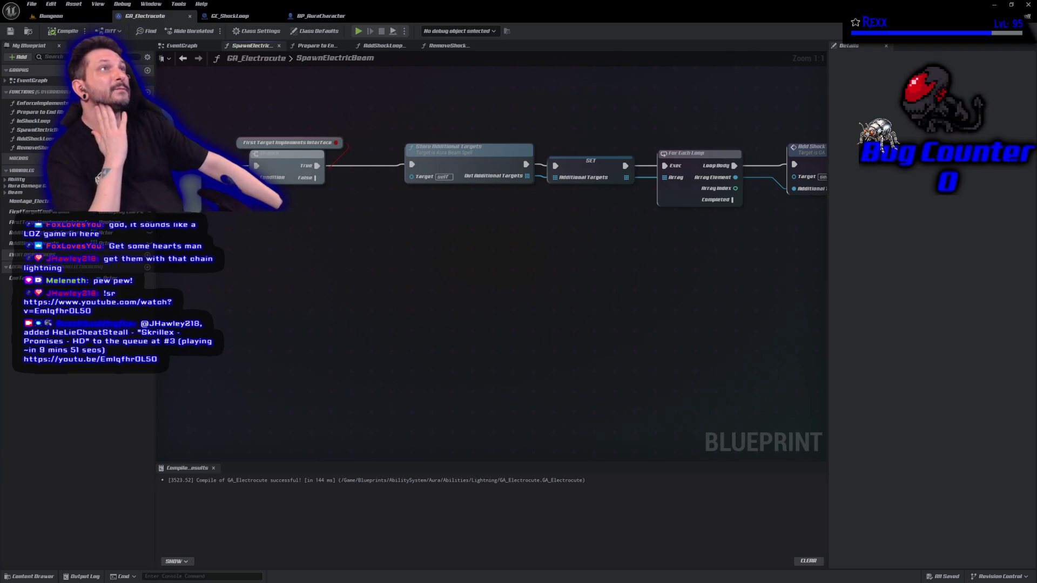
pyautogui.click(51, 16)
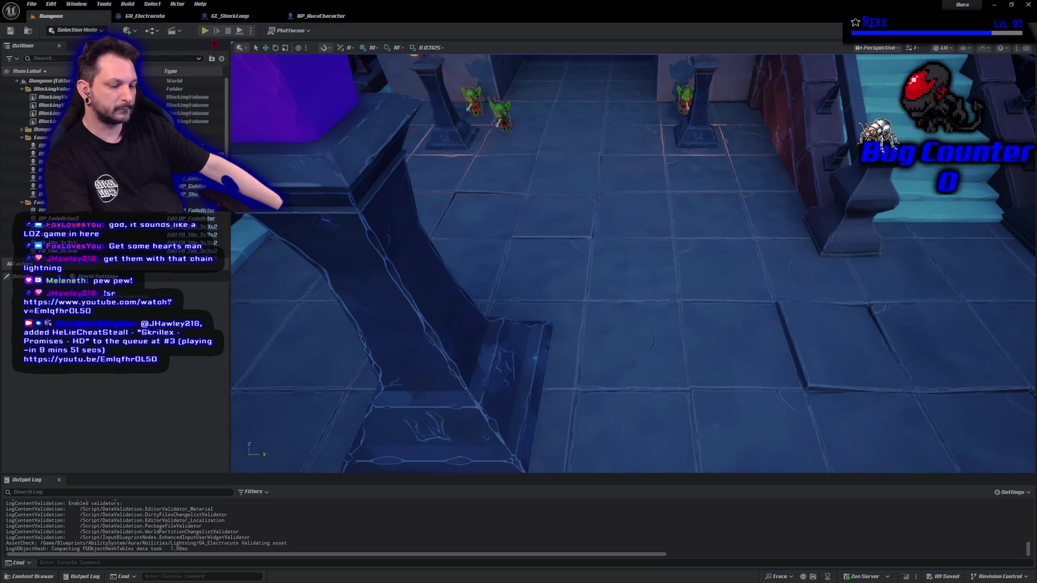
# - Play the Dungeon level and chain lightning across the goblins by the pillars, then stop
pyautogui.click(204, 30)
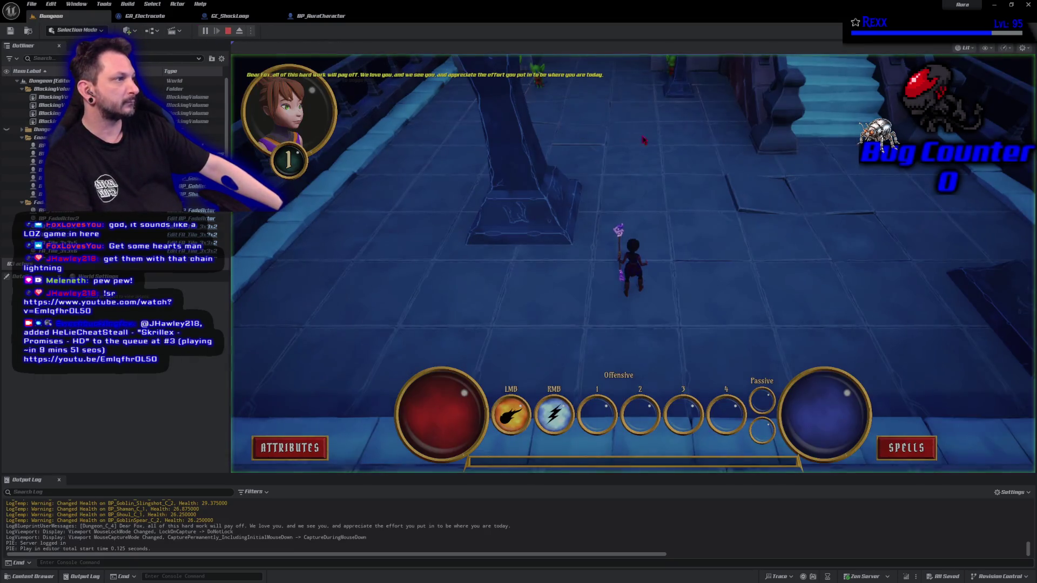
pyautogui.click(685, 85)
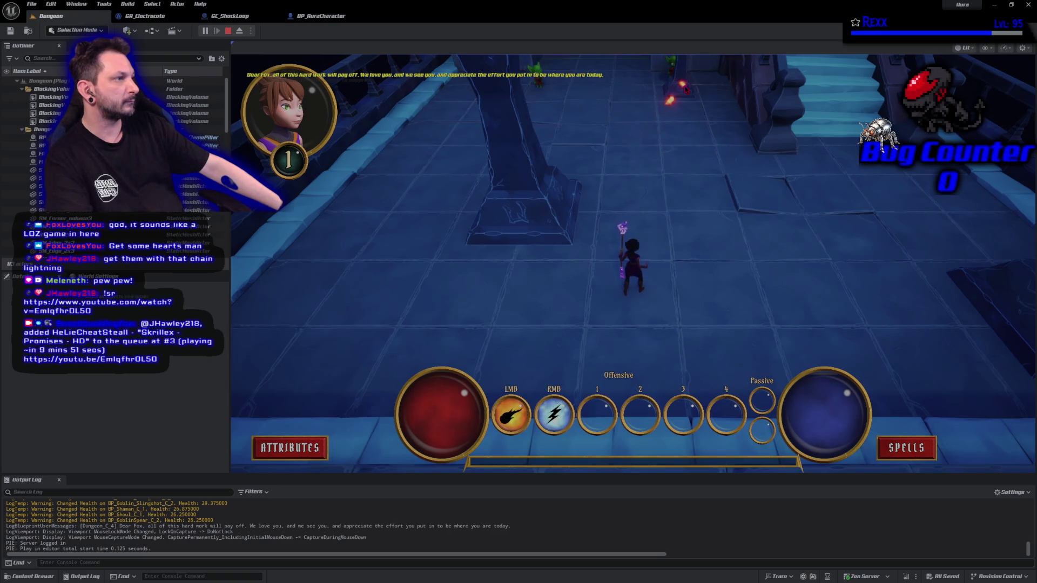
pyautogui.rightClick(683, 87)
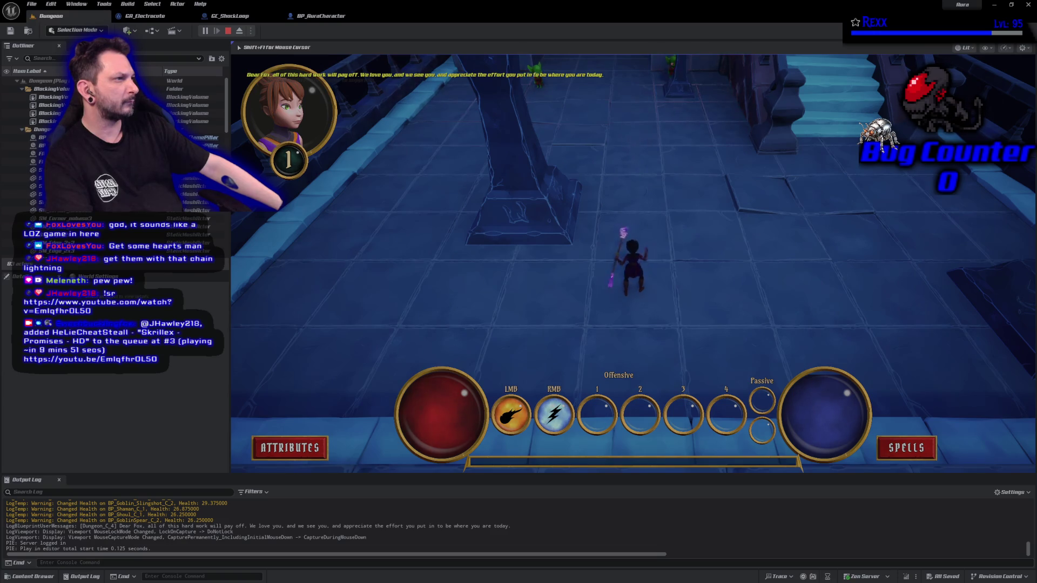
pyautogui.rightClick(672, 67)
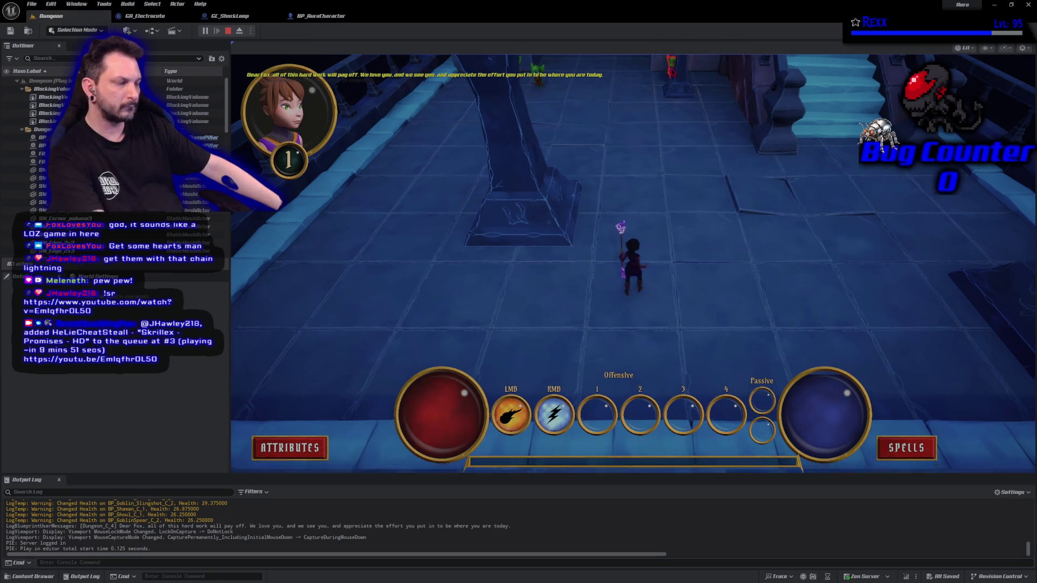
pyautogui.click(652, 106)
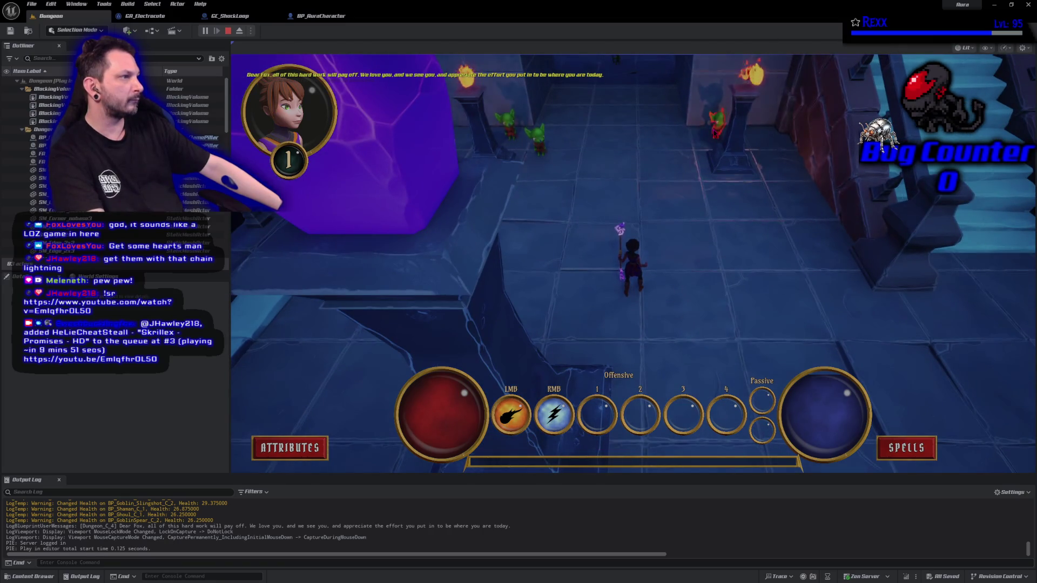
pyautogui.rightClick(715, 121)
pyautogui.rightClick(717, 119)
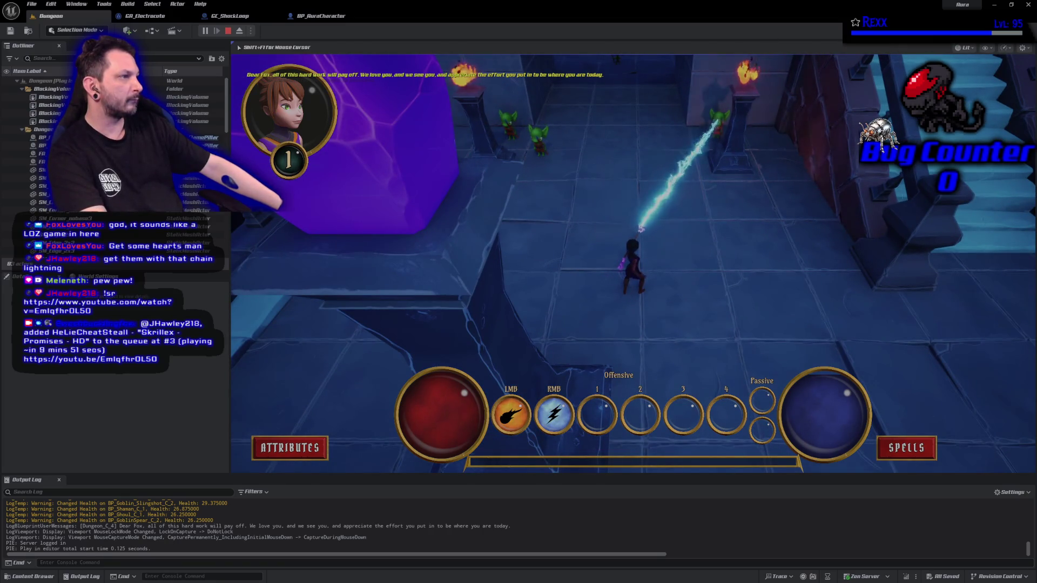
pyautogui.rightClick(718, 119)
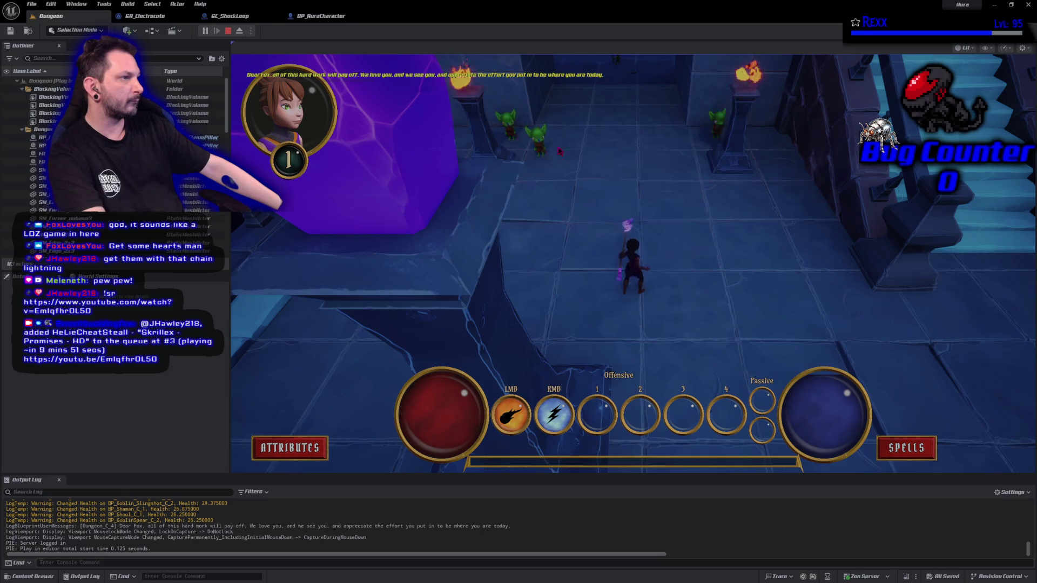
pyautogui.rightClick(540, 137)
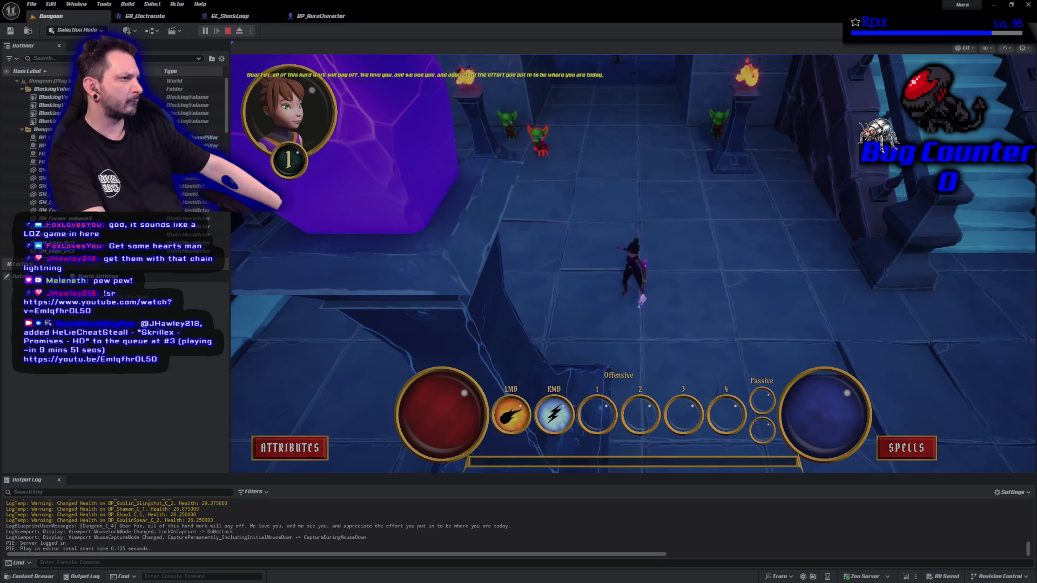
pyautogui.rightClick(540, 138)
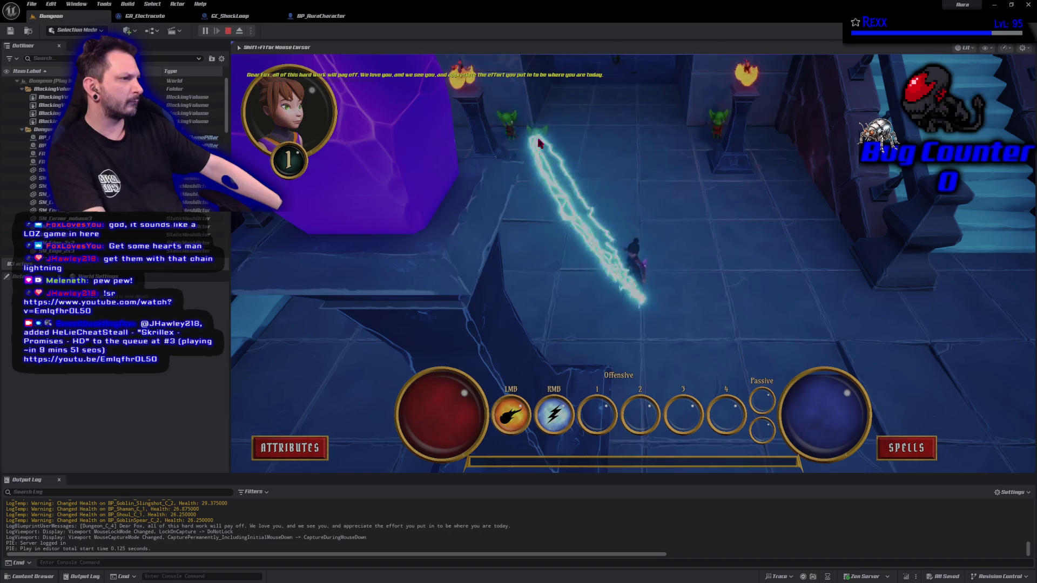
pyautogui.click(684, 248)
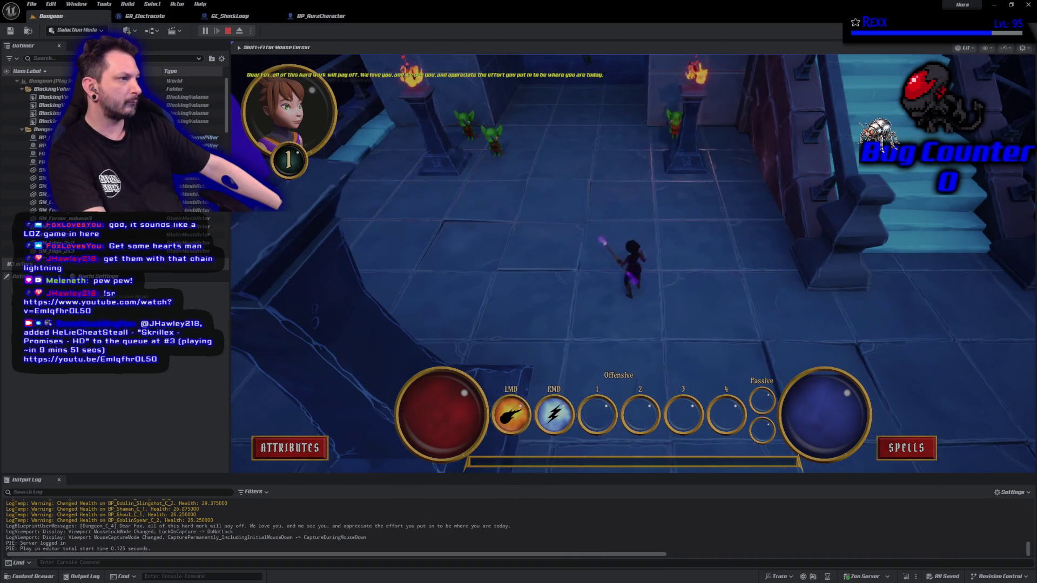
pyautogui.rightClick(476, 127)
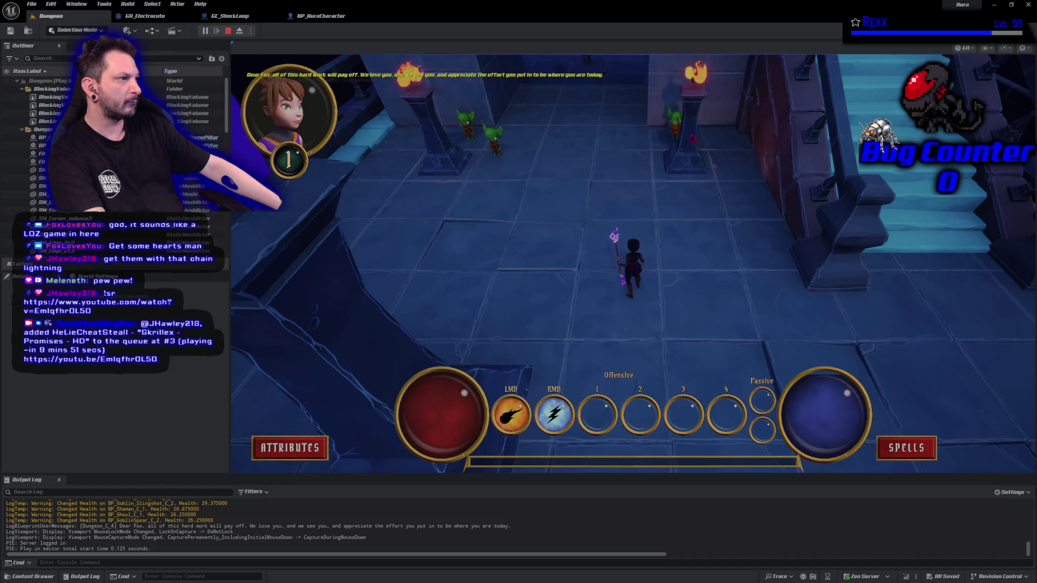
pyautogui.rightClick(674, 125)
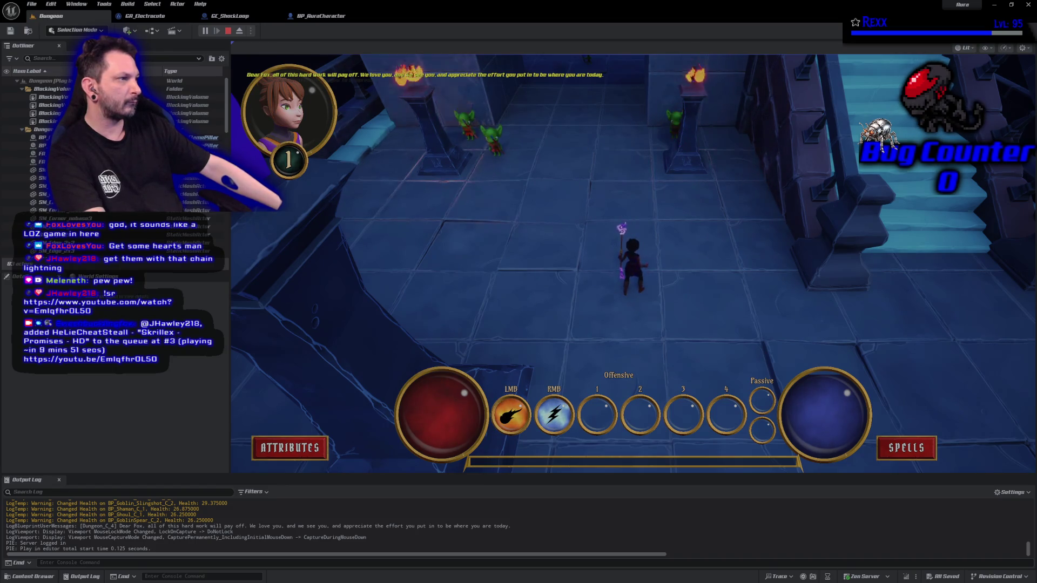
pyautogui.rightClick(679, 156)
pyautogui.rightClick(465, 123)
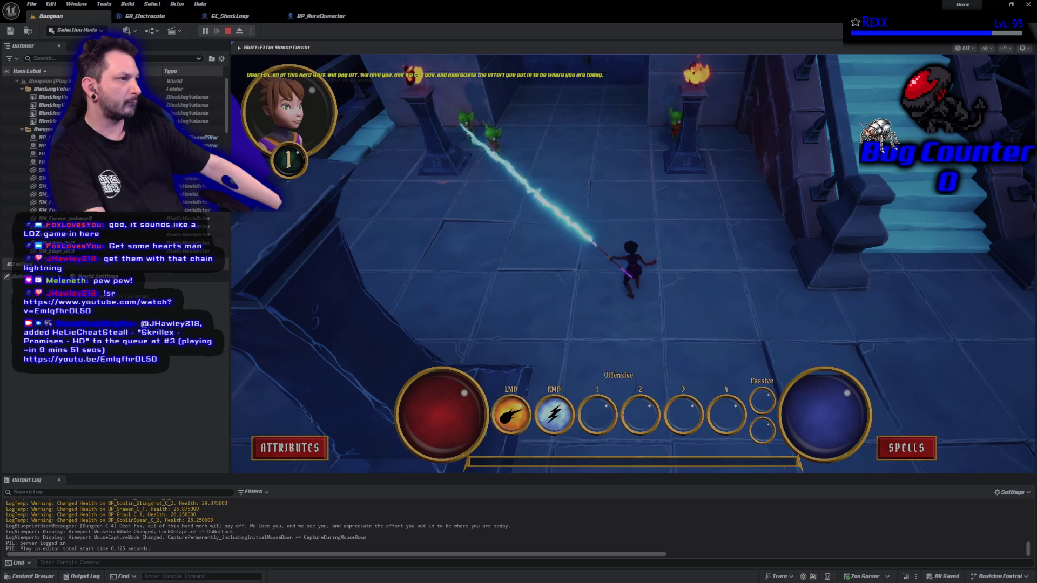
pyautogui.rightClick(489, 134)
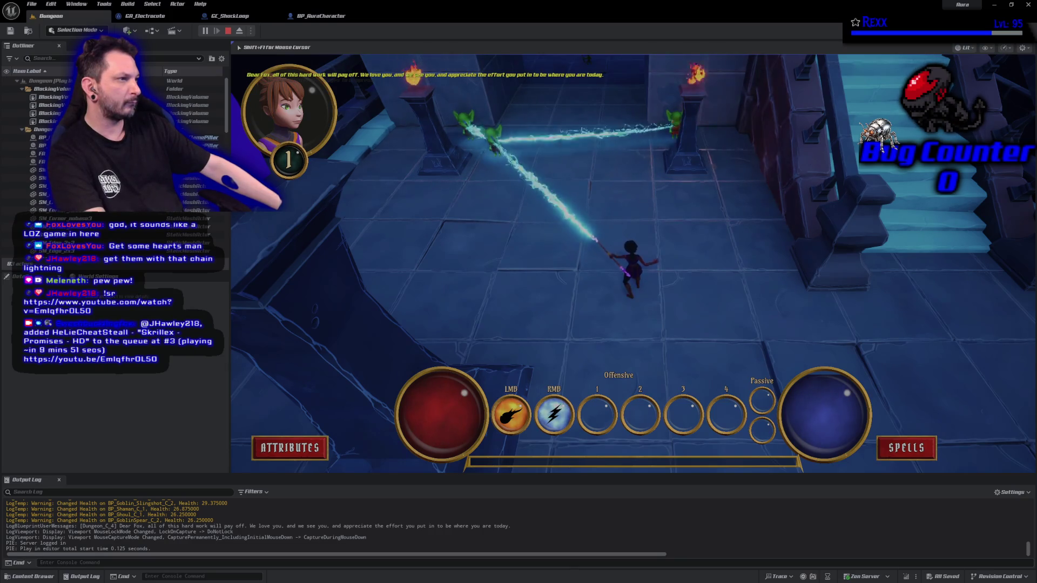
pyautogui.press('w')
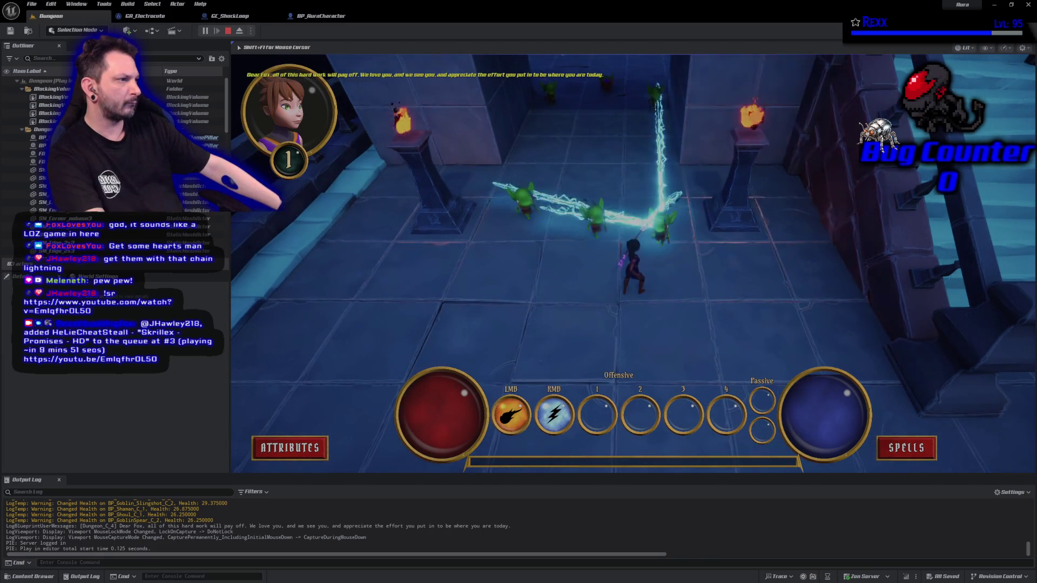
pyautogui.click(653, 213)
pyautogui.click(653, 213)
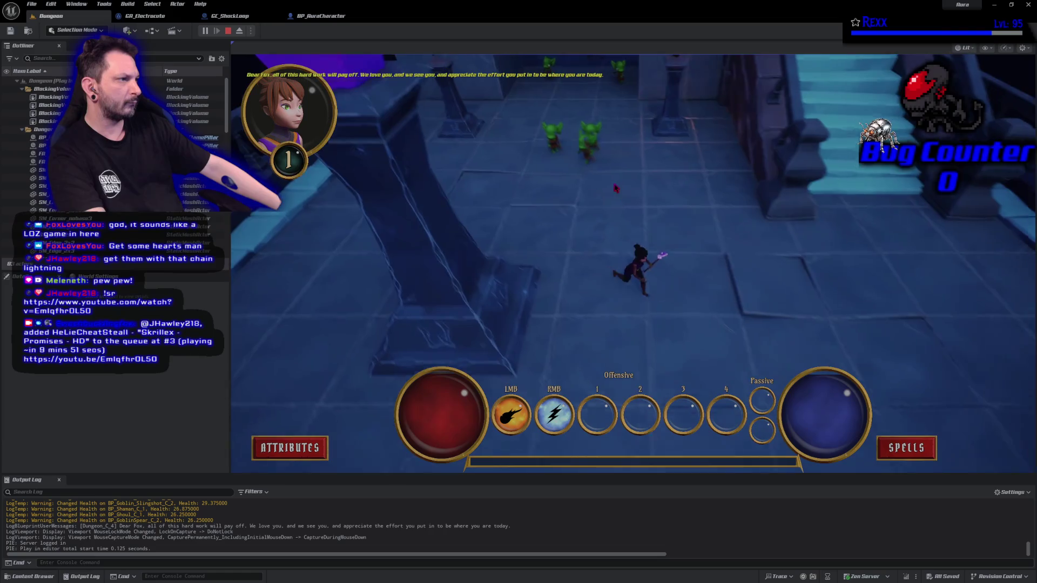
pyautogui.rightClick(475, 148)
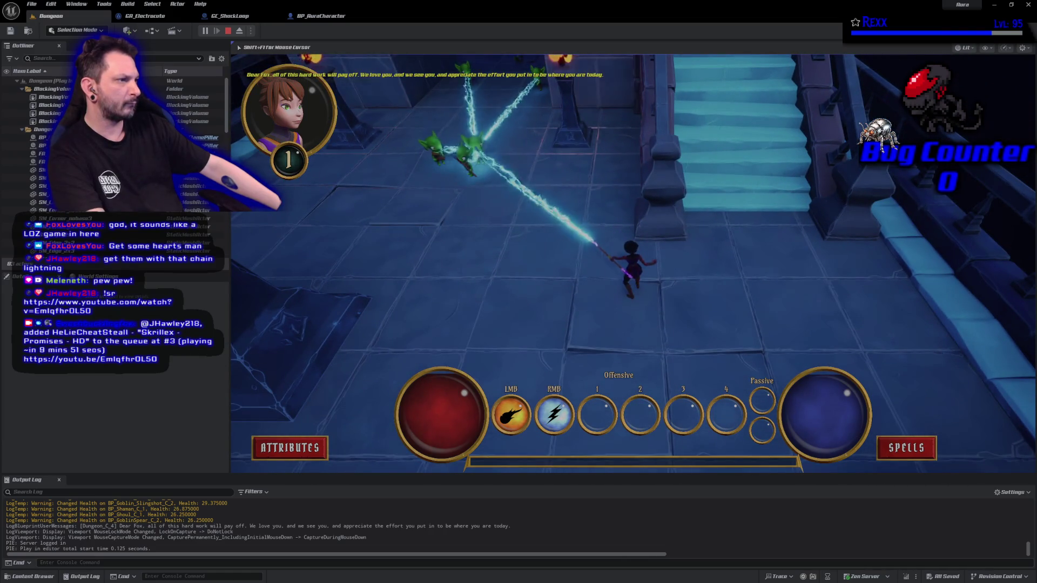
pyautogui.press('Escape')
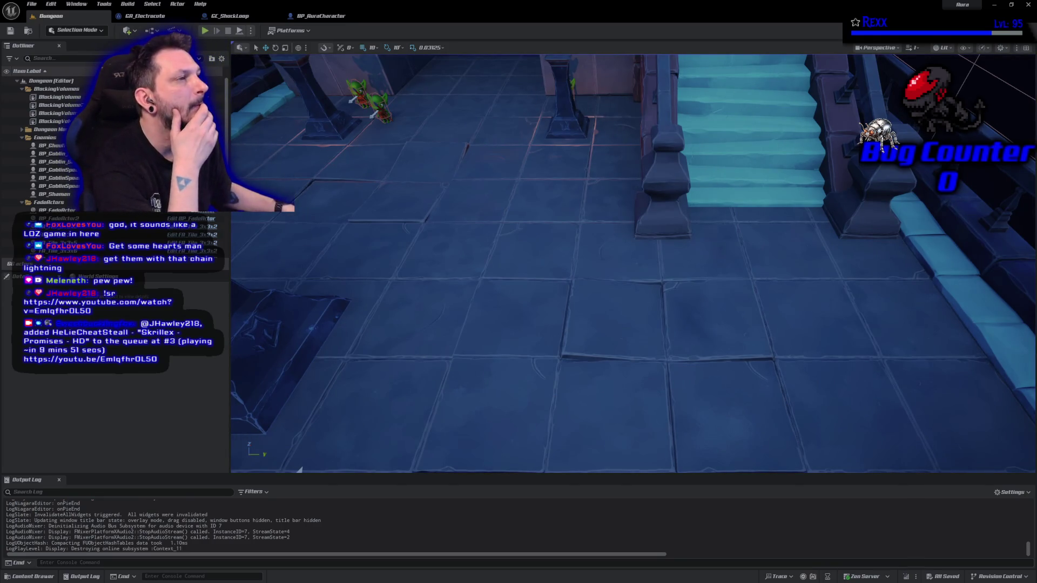
# - Run a second play session testing chain lightning on goblins up the corridor, then end it
pyautogui.click(206, 31)
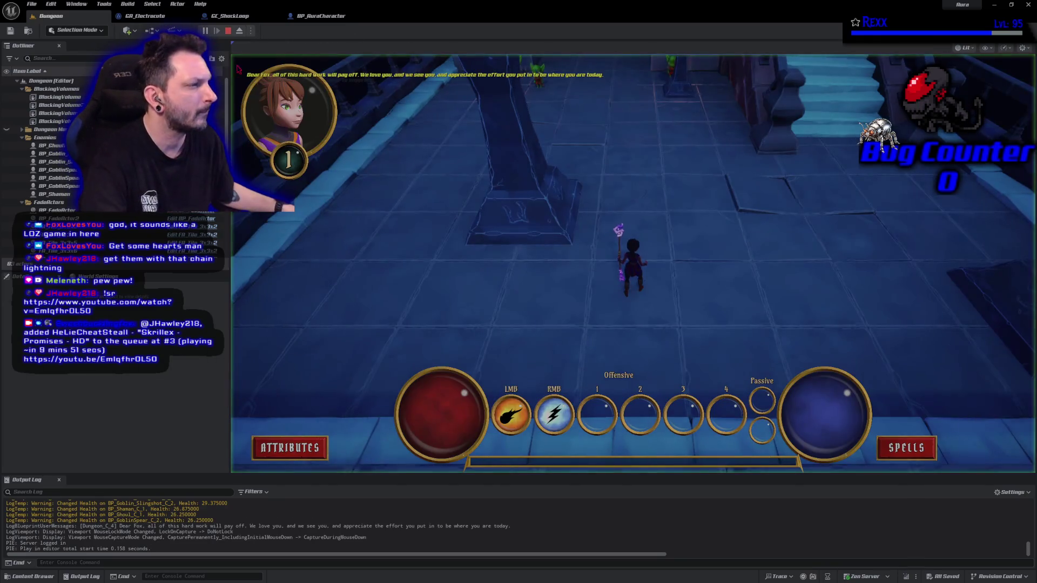
pyautogui.rightClick(641, 319)
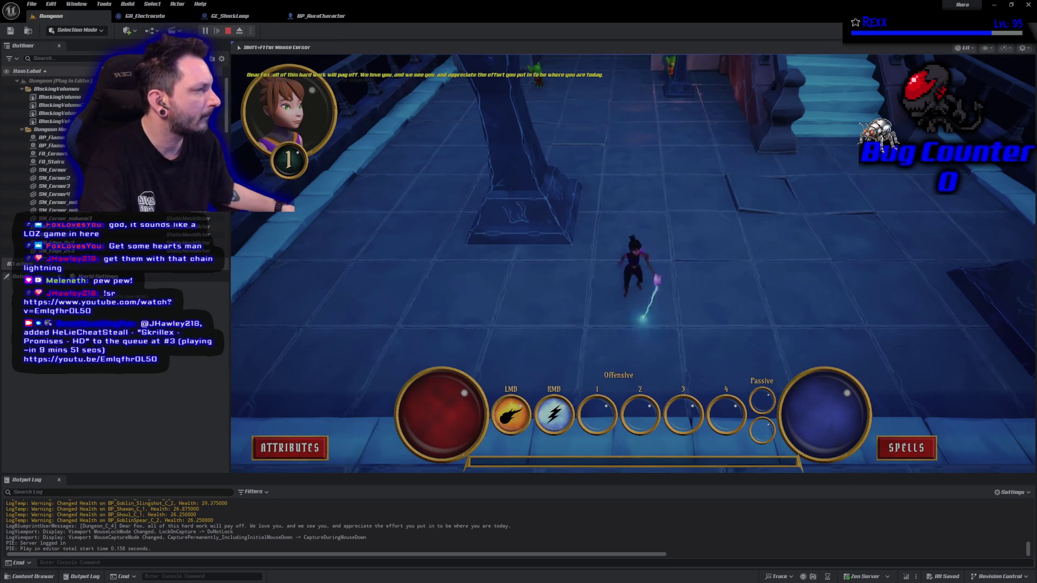
pyautogui.rightClick(620, 180)
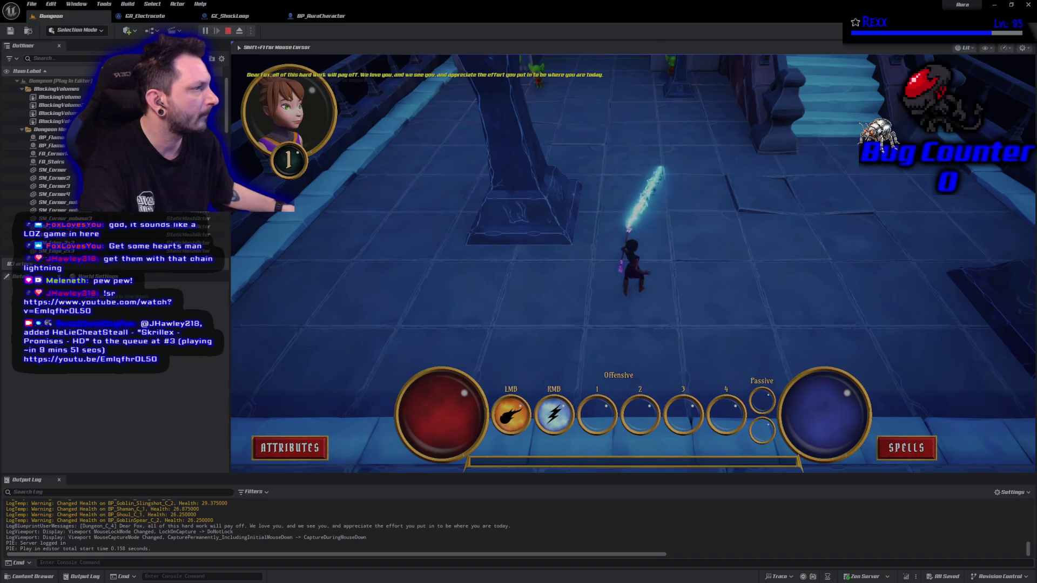
pyautogui.rightClick(537, 73)
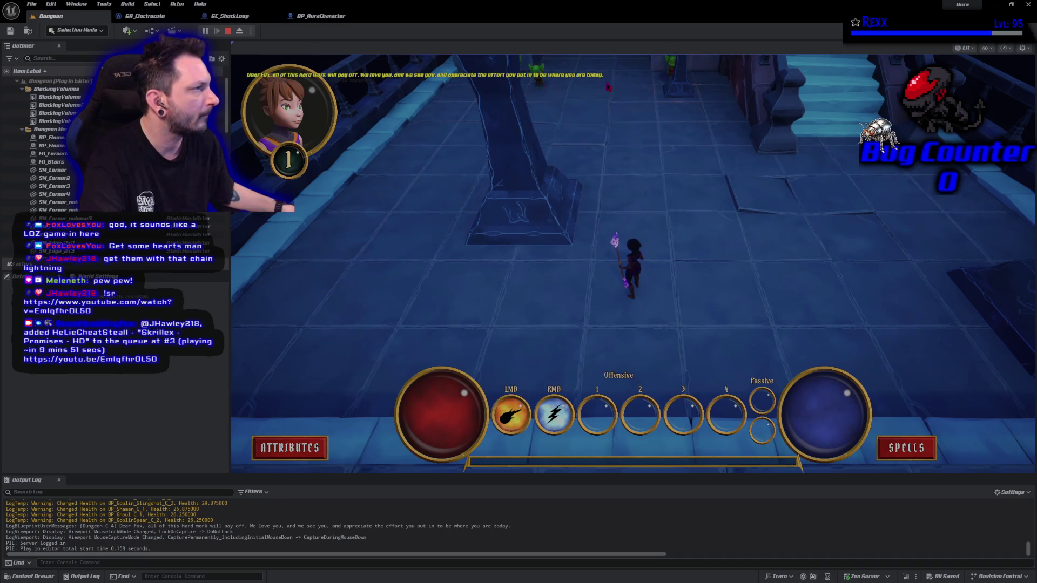
pyautogui.rightClick(670, 71)
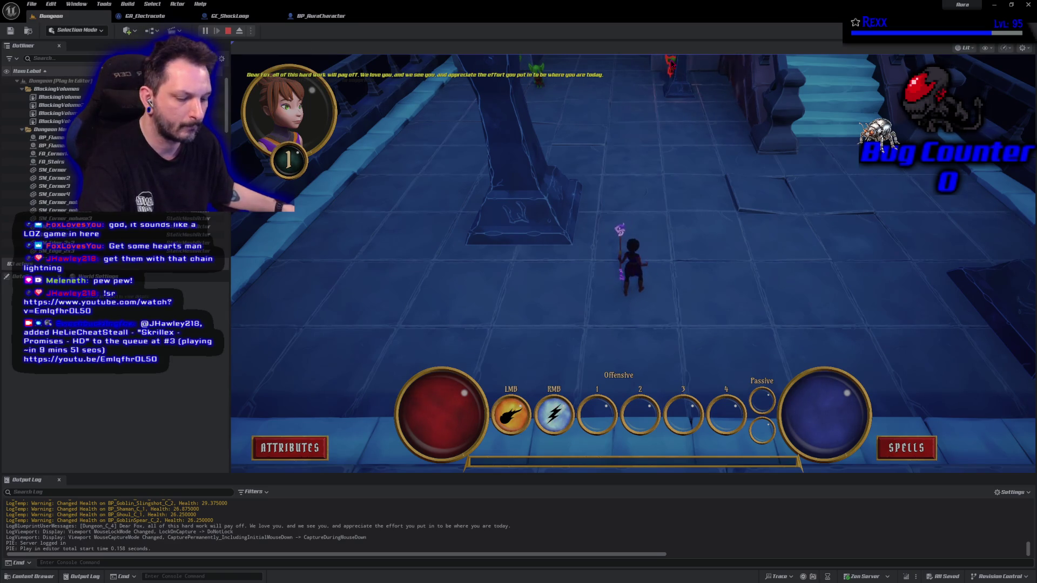
pyautogui.press('w')
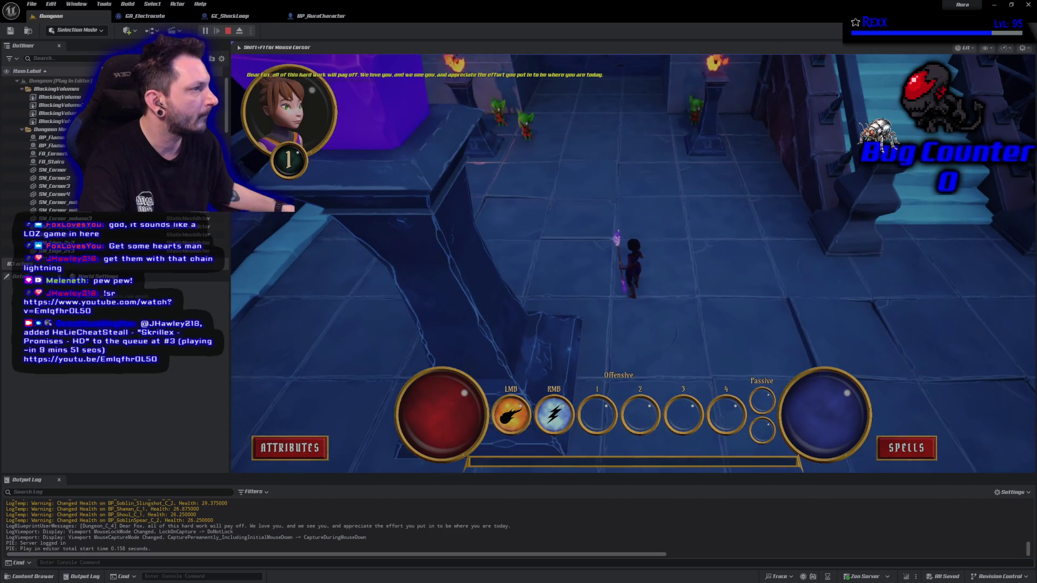
pyautogui.rightClick(524, 127)
pyautogui.rightClick(524, 124)
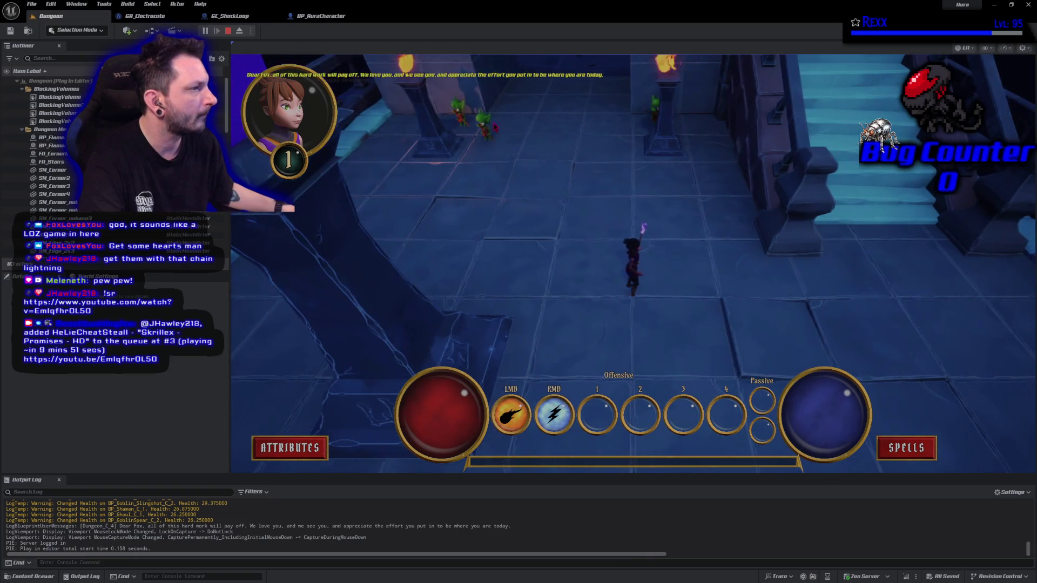
pyautogui.rightClick(475, 116)
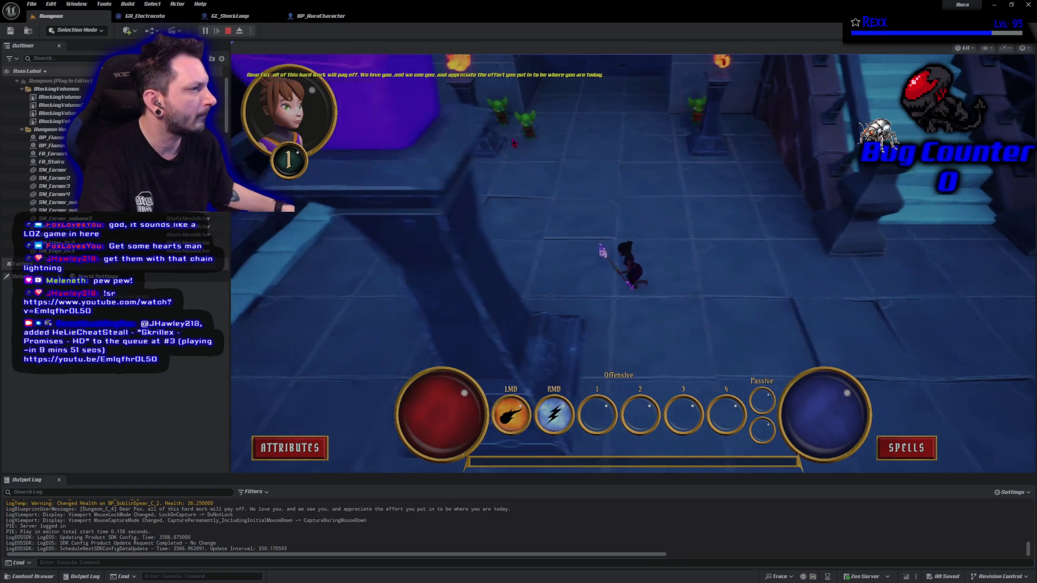
pyautogui.rightClick(535, 123)
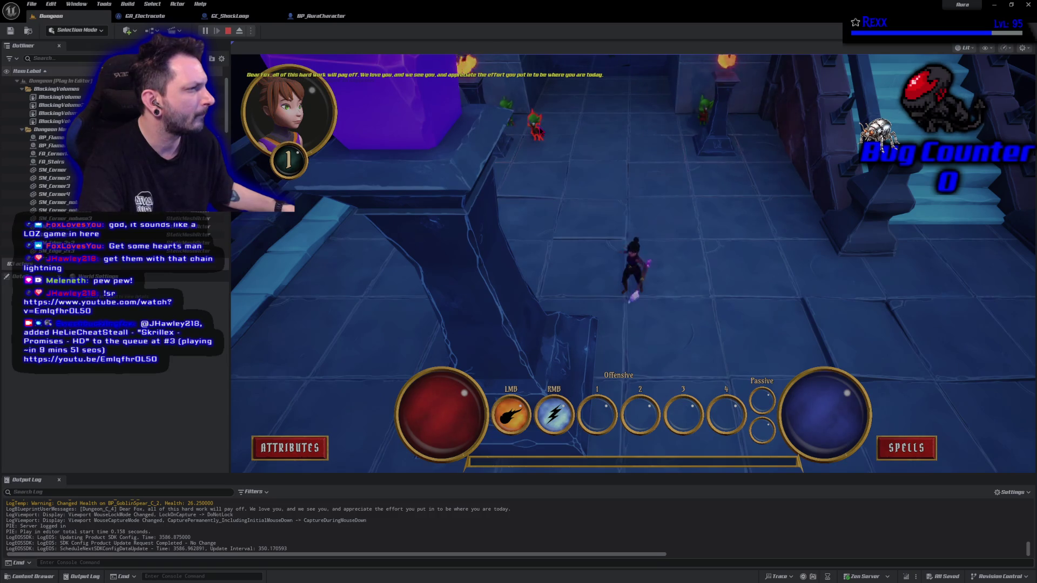
pyautogui.rightClick(535, 123)
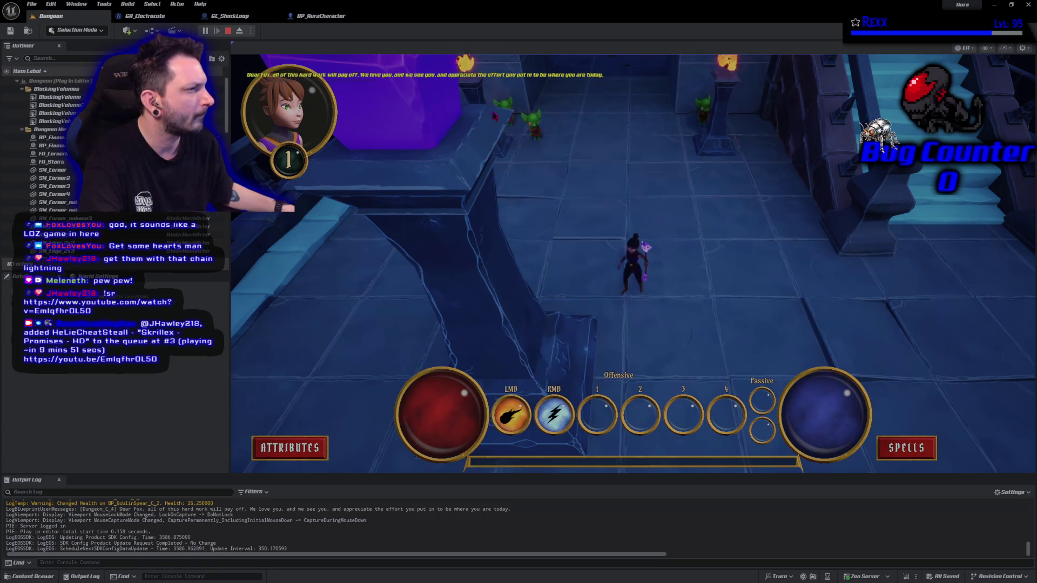
pyautogui.rightClick(540, 238)
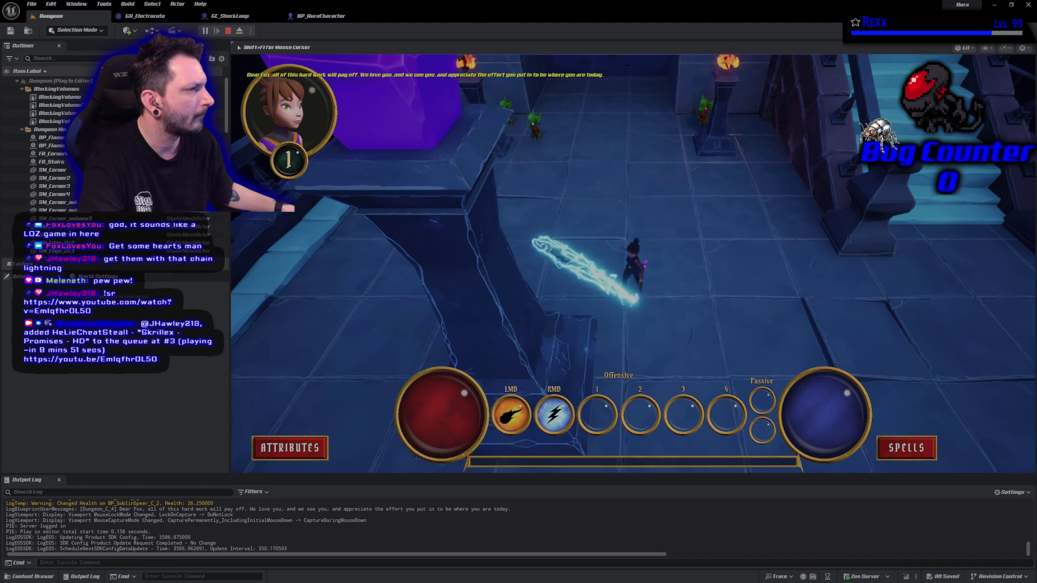
pyautogui.rightClick(722, 129)
pyautogui.click(745, 154)
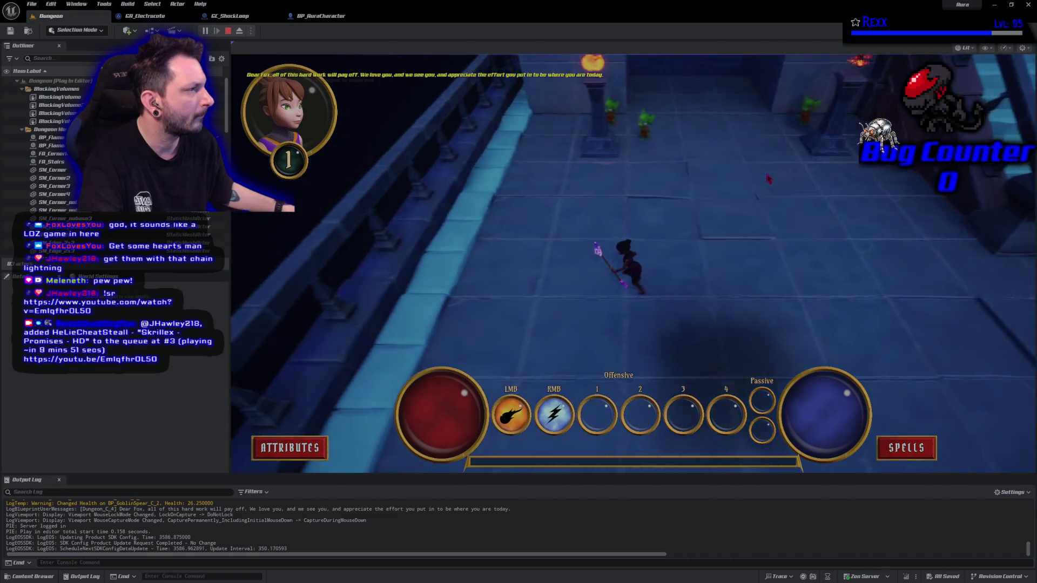
pyautogui.rightClick(865, 122)
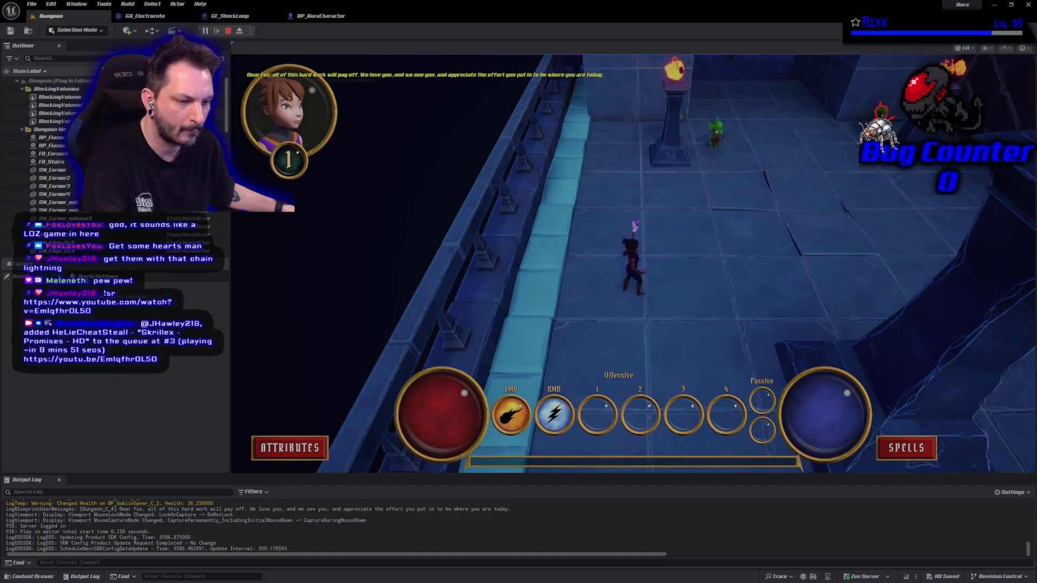
pyautogui.press('Escape')
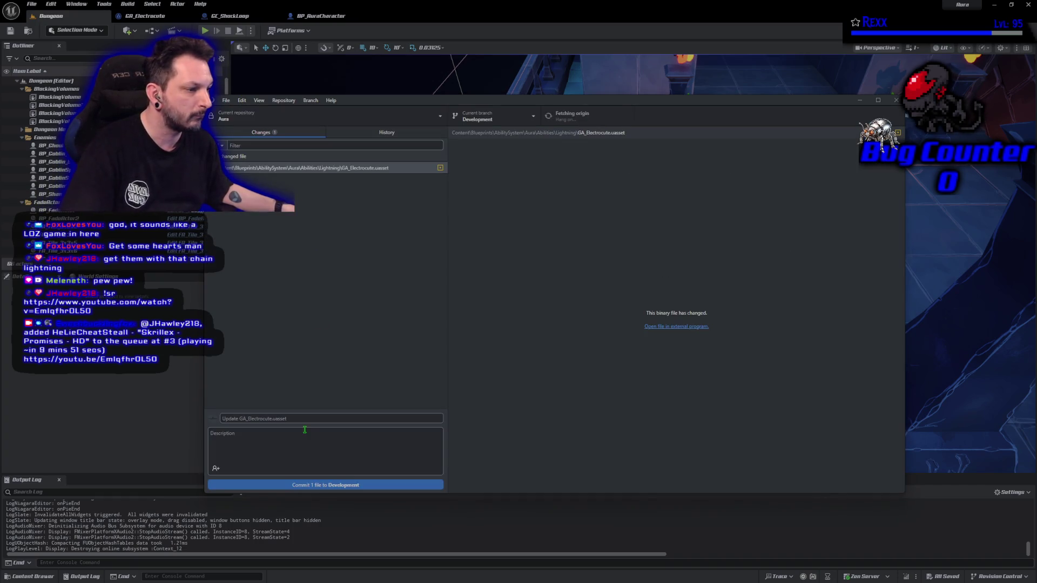
# - Commit the change as 'Shock Loop Cues on Additional Targets' to Development and push to origin
pyautogui.click(304, 422)
pyautogui.write('Shock Loop Cues on Additional Targets')
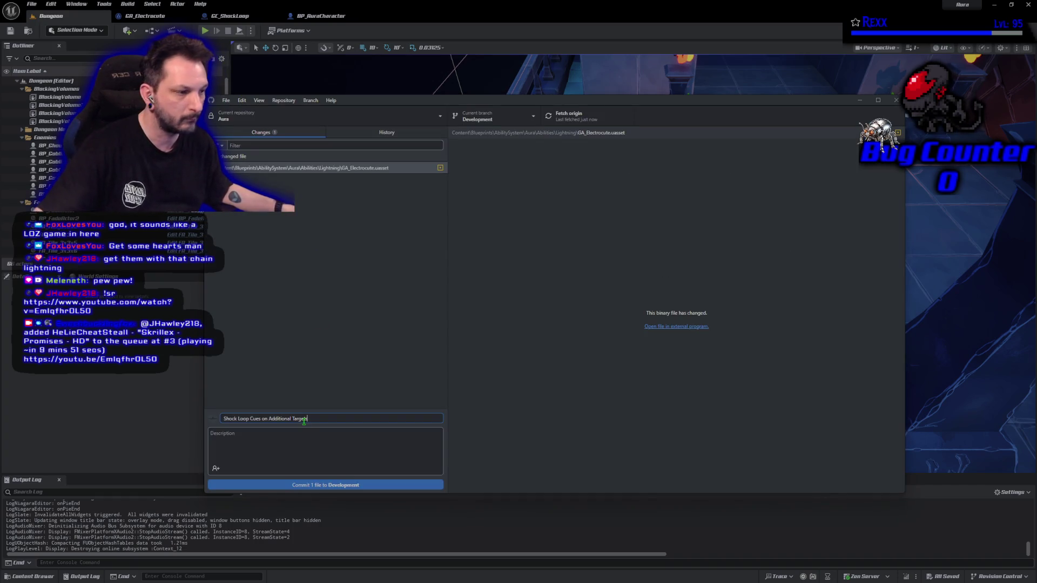
pyautogui.click(330, 485)
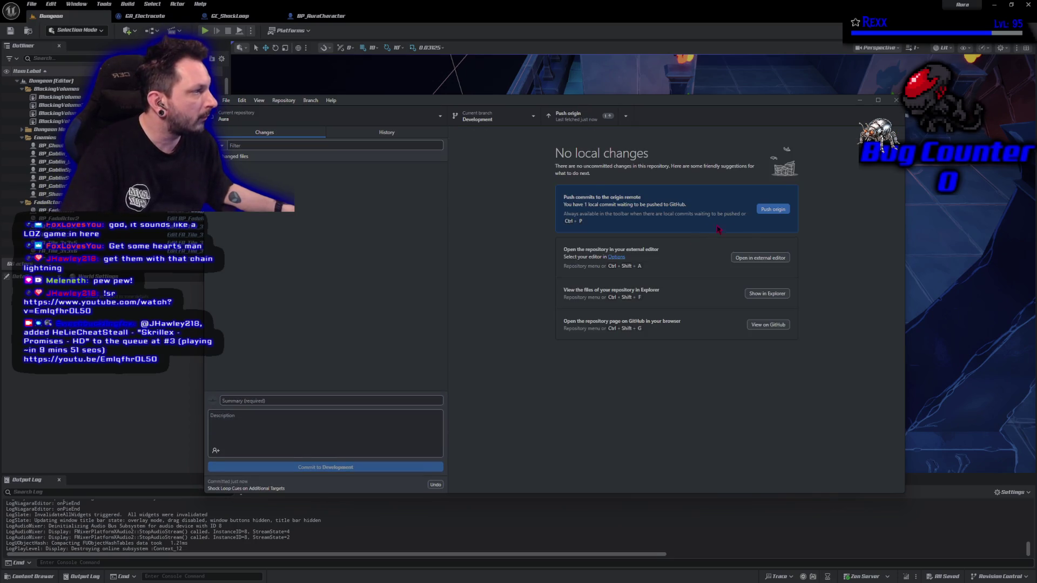
pyautogui.click(773, 210)
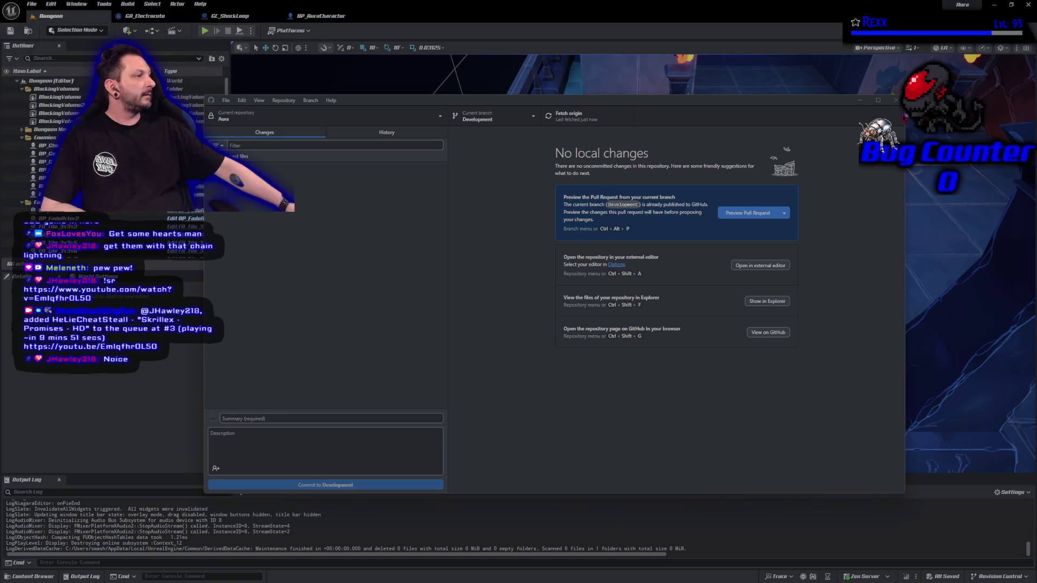
pyautogui.hotkey('alt', 'Tab')
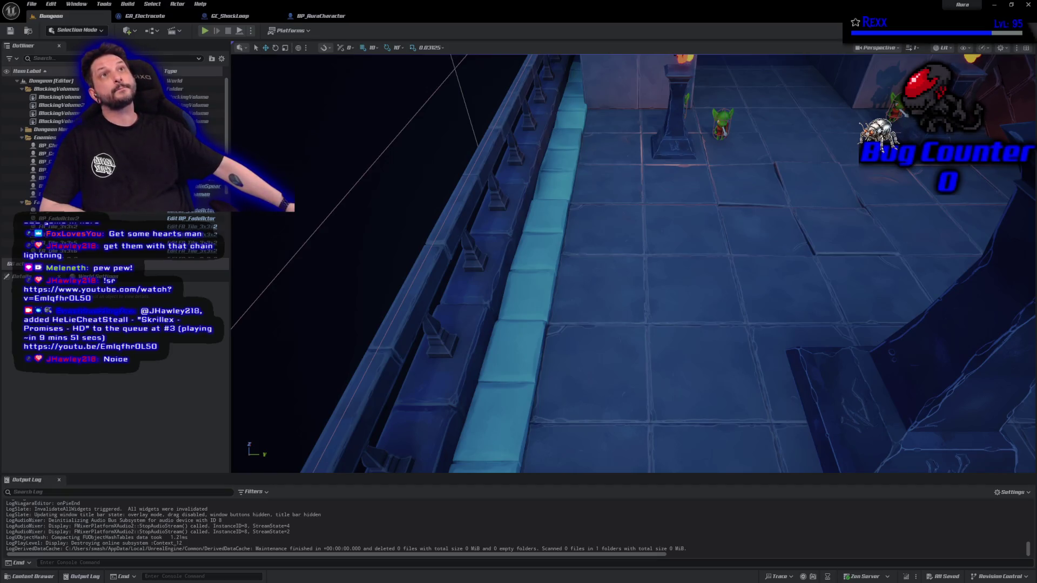
# - Close the Unreal Editor and all code tabs in Rider, then open DefaultGameplayTags.ini
pyautogui.click(1029, 5)
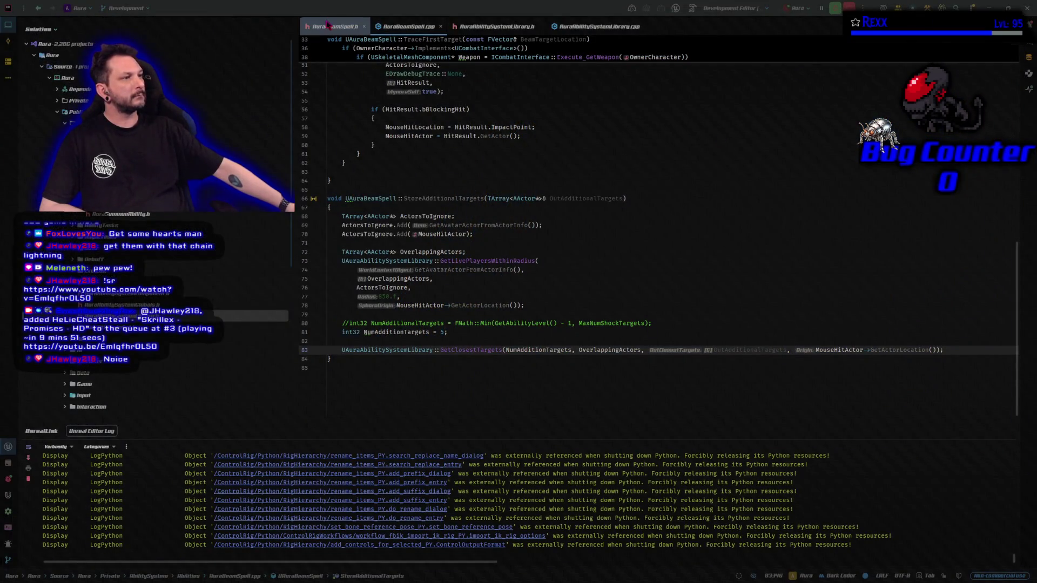
pyautogui.rightClick(330, 23)
pyautogui.click(367, 54)
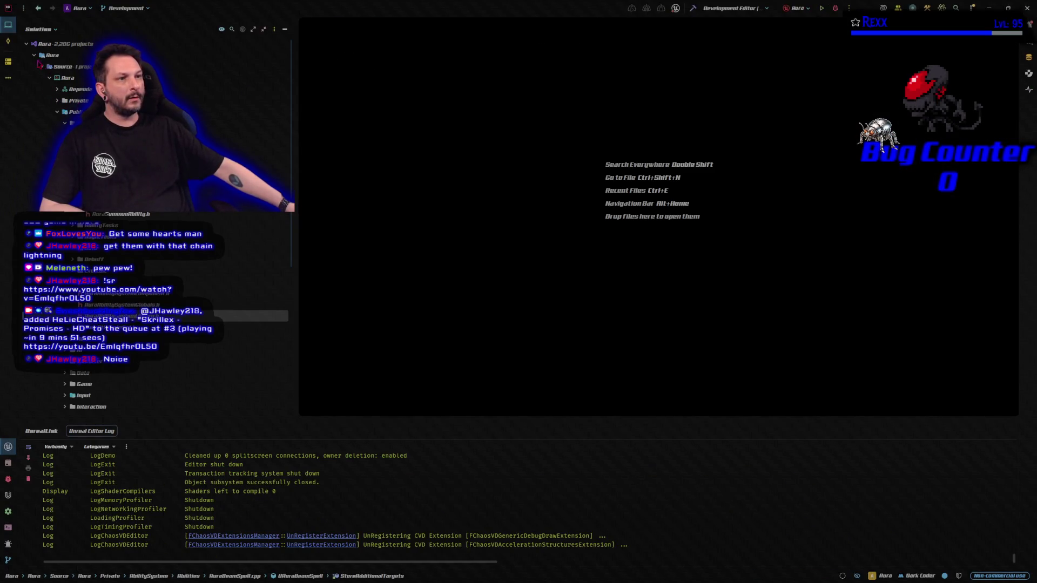
pyautogui.click(45, 69)
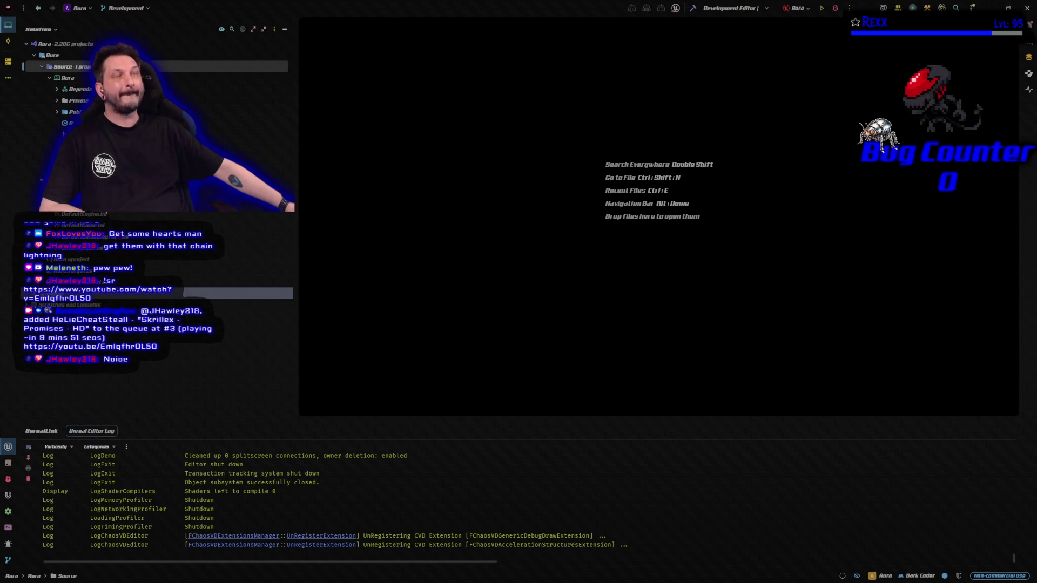
pyautogui.doubleClick(81, 236)
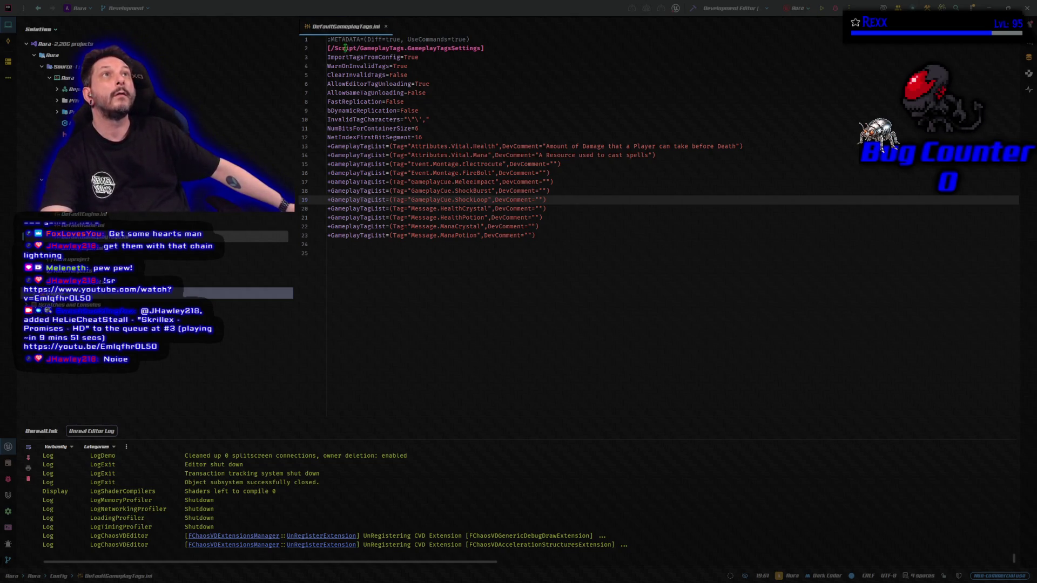
# - Paste a Cooldown.Lightning.Electrocute tag entry on a new line below Attributes.Vital.Mana
pyautogui.moveTo(674, 146); pyautogui.dragTo(676, 155)
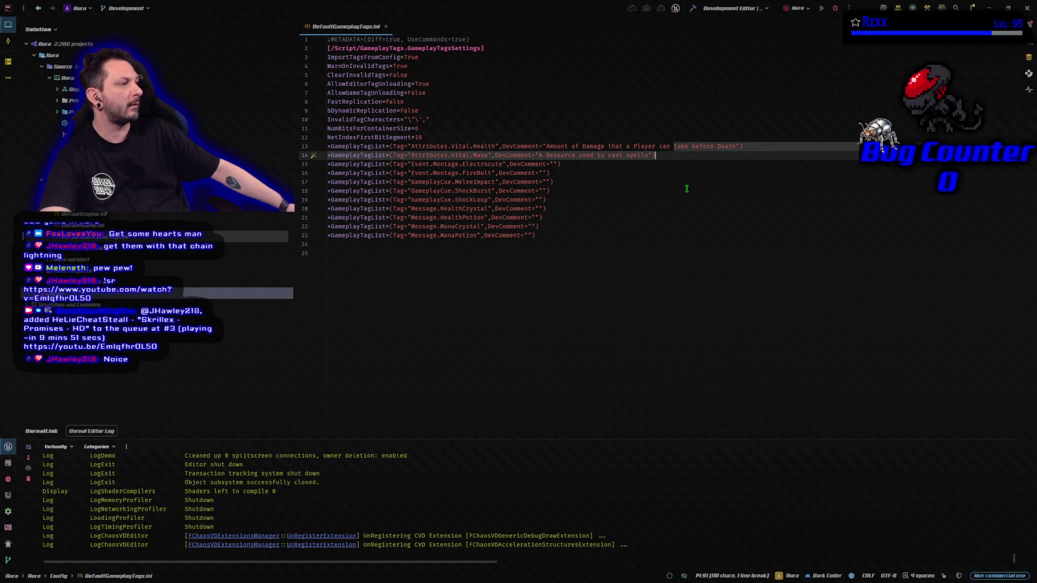
pyautogui.press('Return')
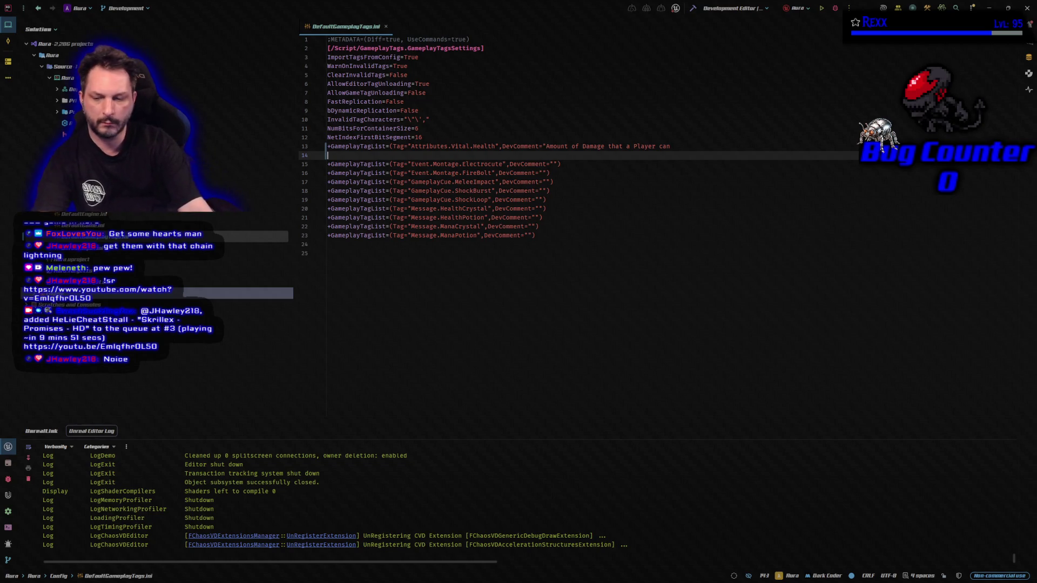
pyautogui.hotkey('ctrl', 'z')
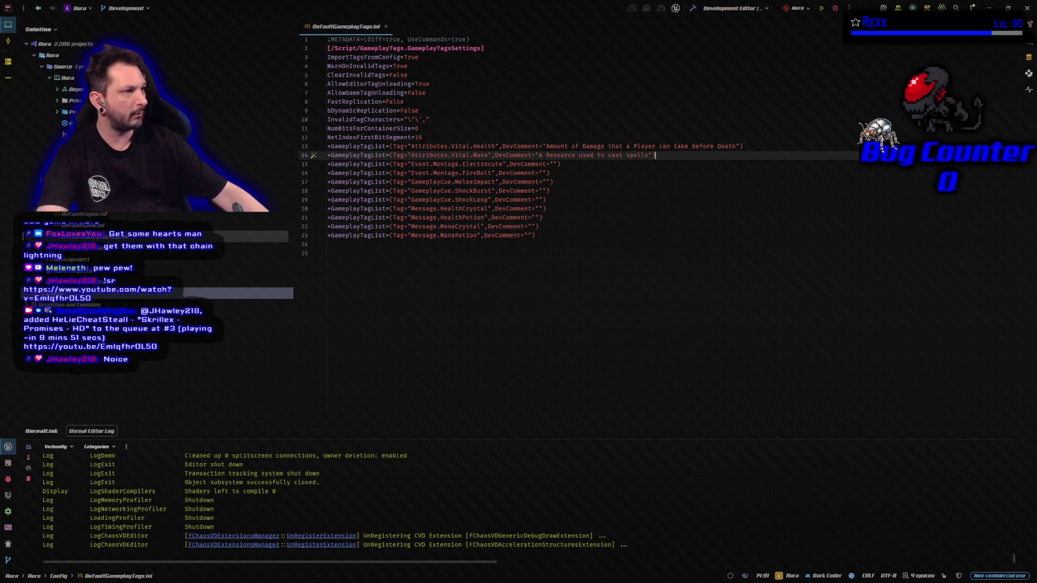
pyautogui.write('.')
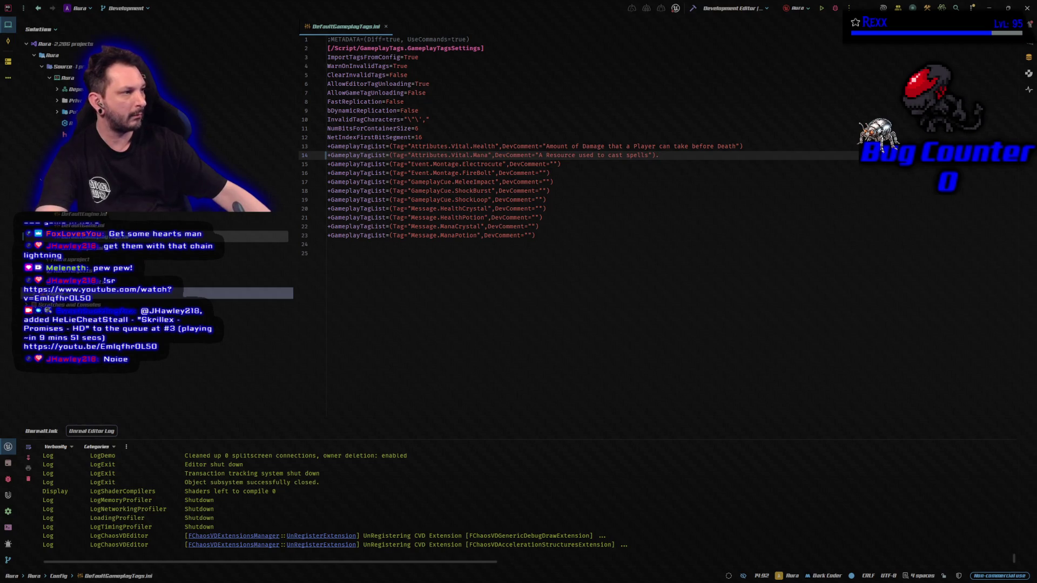
pyautogui.press('BackSpace')
pyautogui.press('Return')
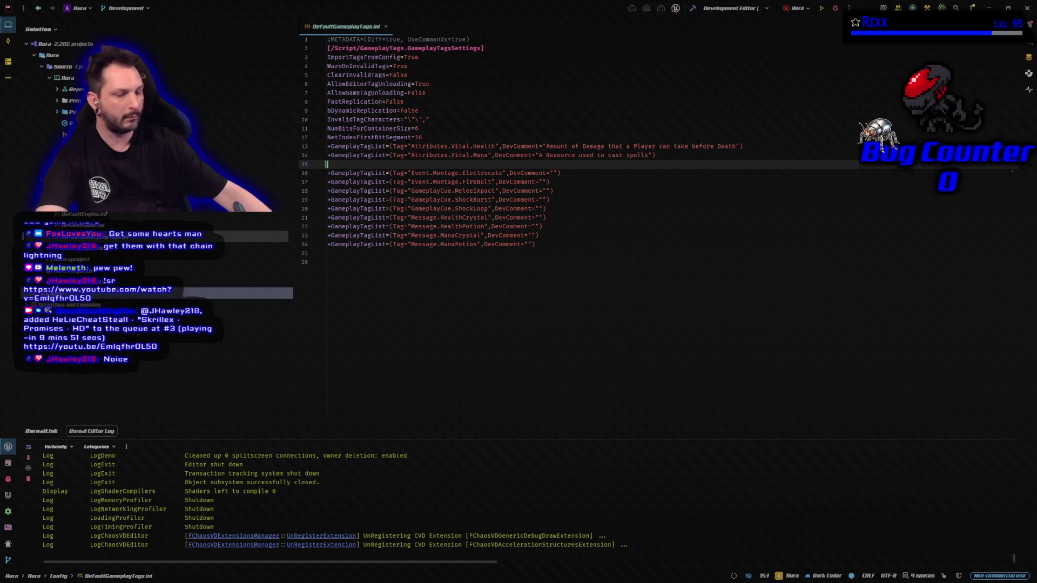
pyautogui.write('+GameplayTagList=(Tag="Cooldown.Lightning.Electrocute",DevComment="")')
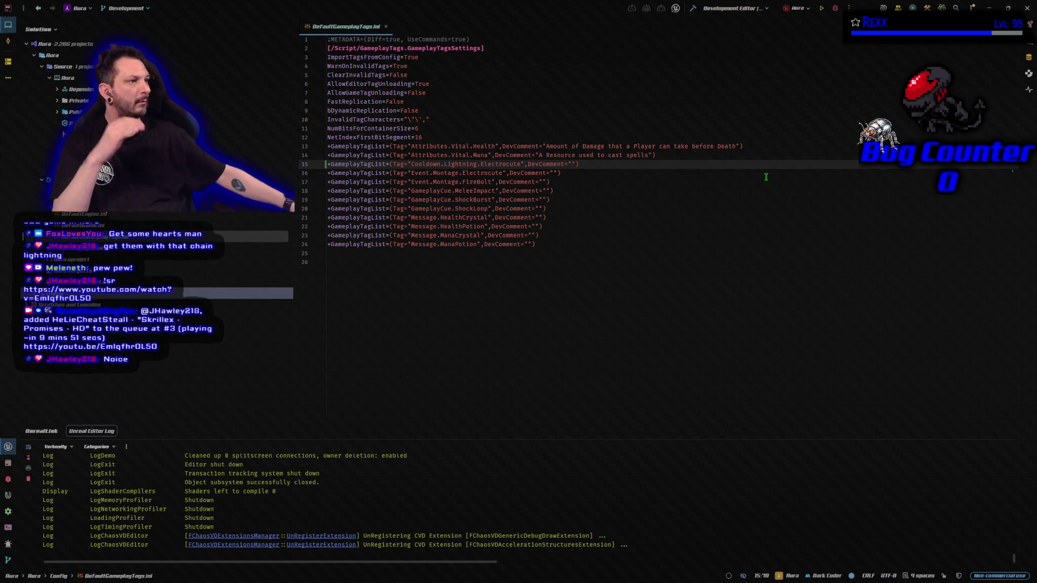
# - Build the Aura project in Rider and launch Unreal Editor into the Dungeon map
pyautogui.click(694, 9)
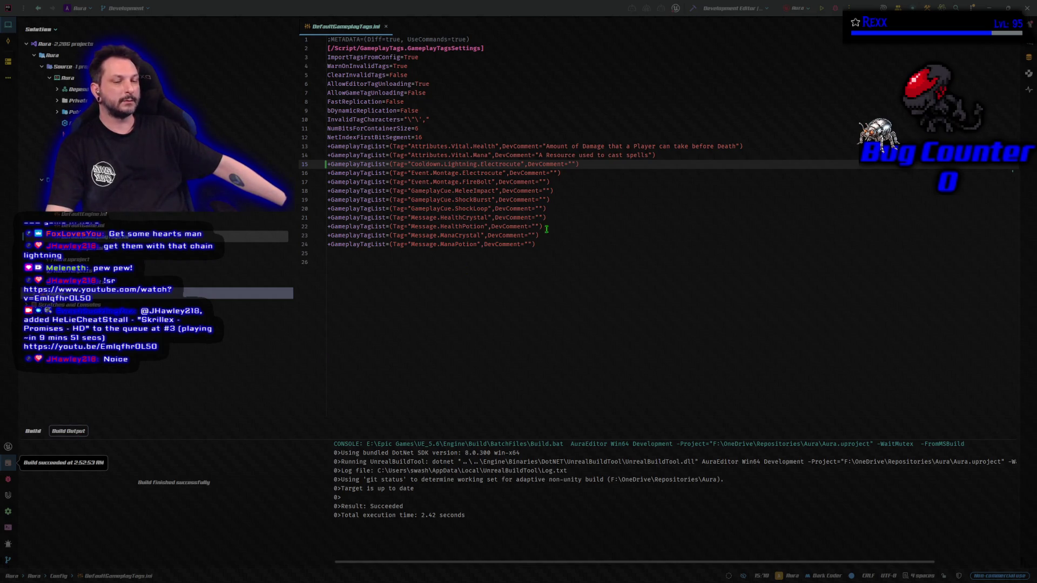
pyautogui.click(835, 9)
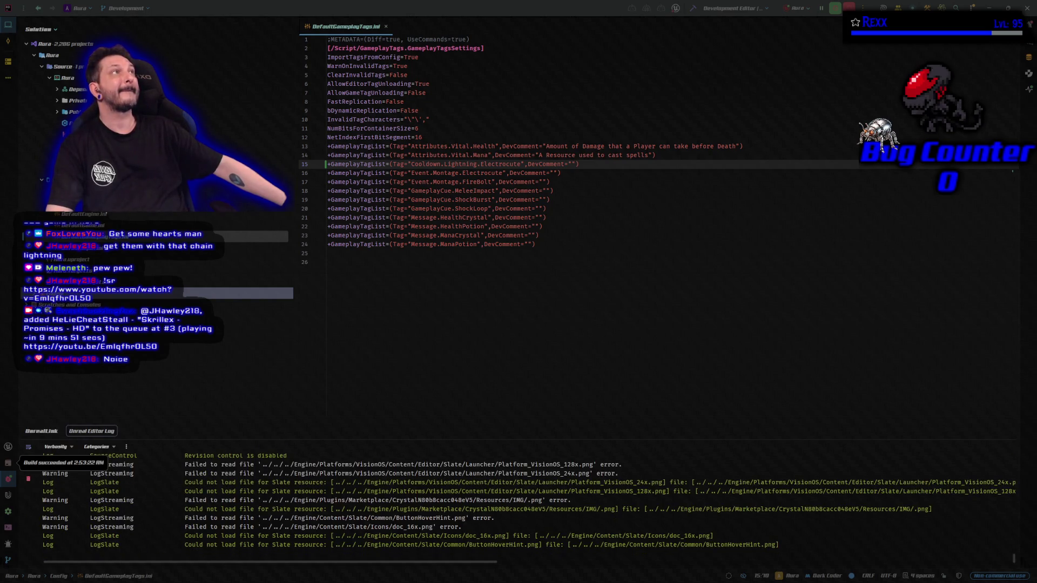
pyautogui.moveTo(375, 300); pyautogui.dragTo(816, 241)
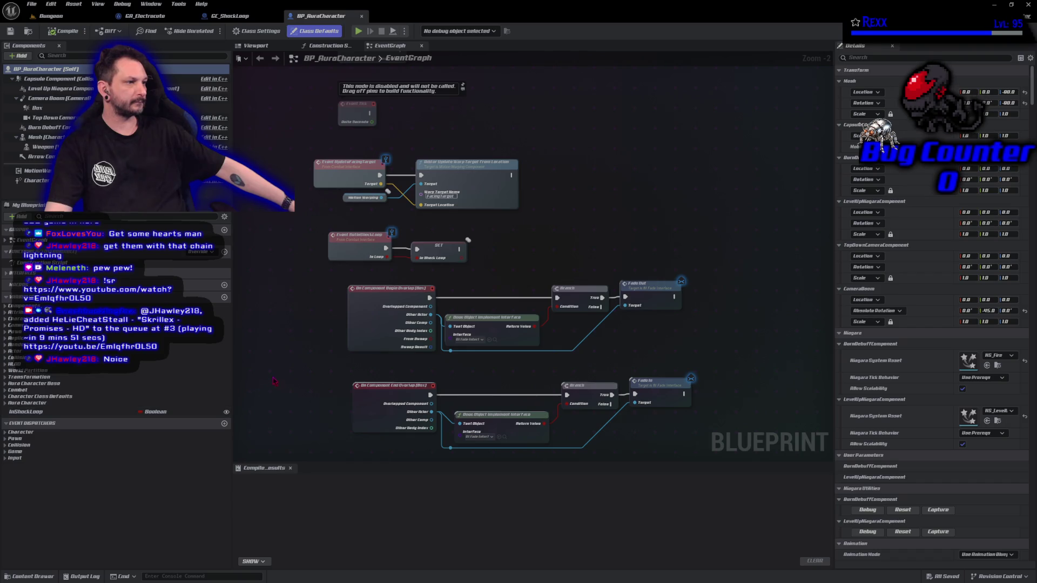
# - Close BP_AuraCharacter and show the EventGraph of the GA_Electrocute blueprint
pyautogui.moveTo(275, 375); pyautogui.dragTo(297, 364)
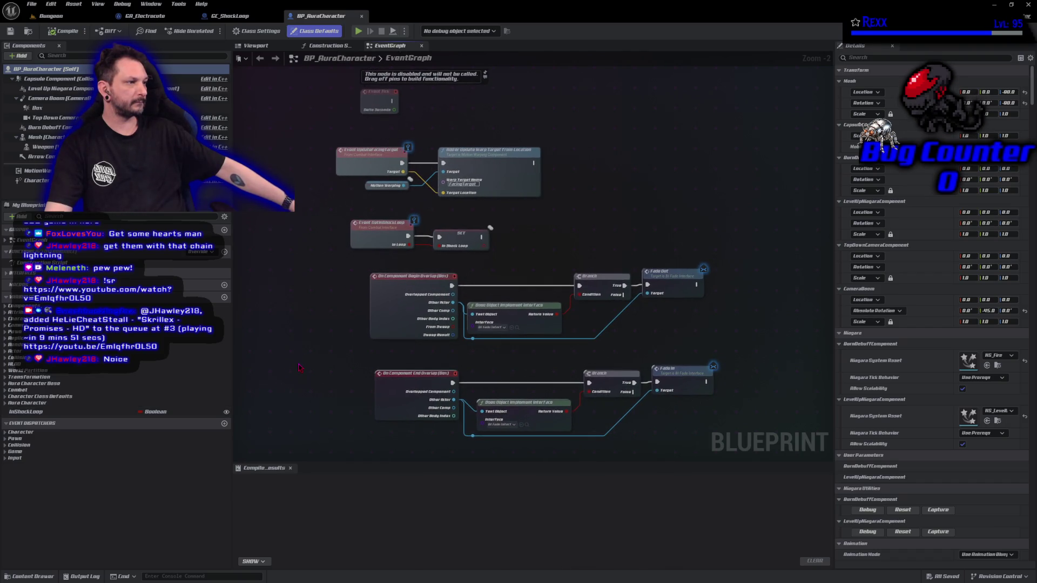
pyautogui.middleClick(309, 20)
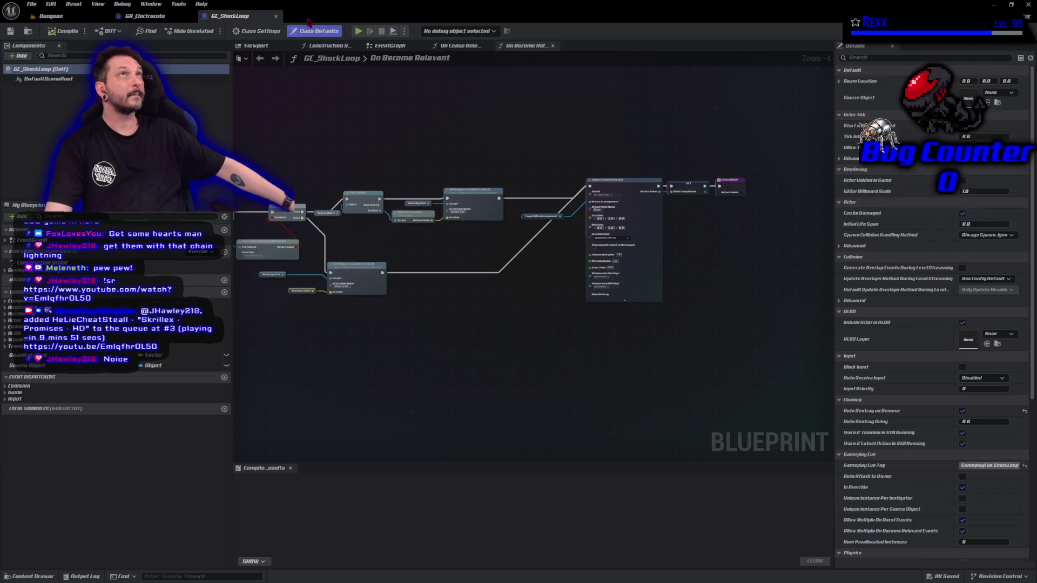
pyautogui.click(158, 18)
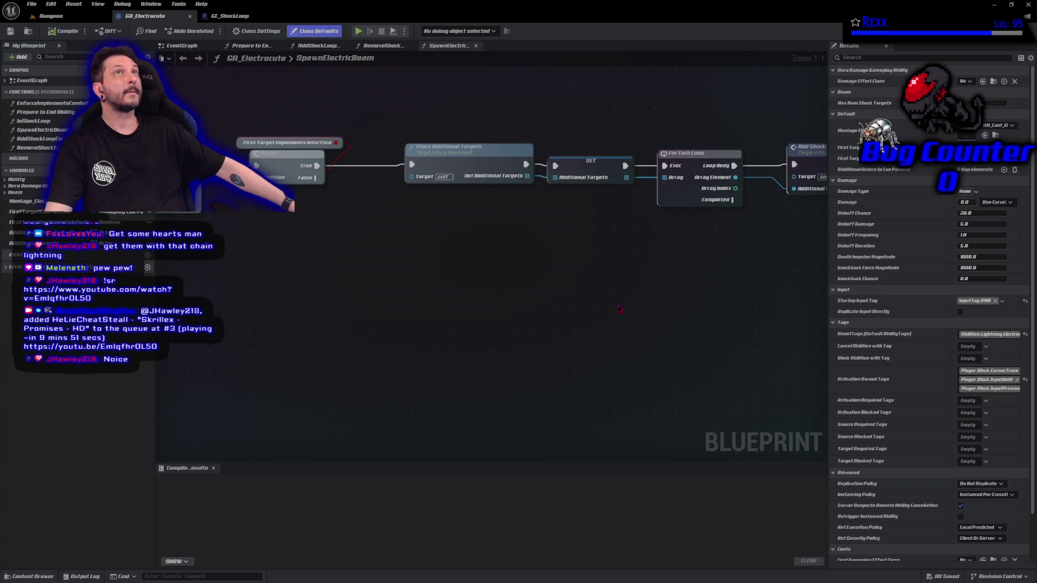
pyautogui.click(181, 45)
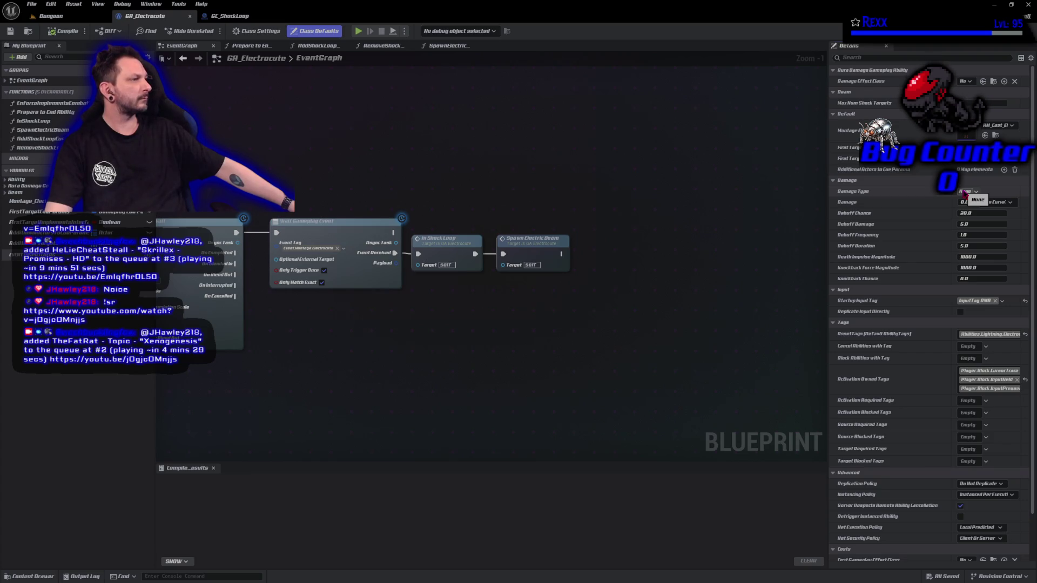
# - Assign a GE damage effect class and Damage.Lightning damage type, compiling after each
pyautogui.click(966, 82)
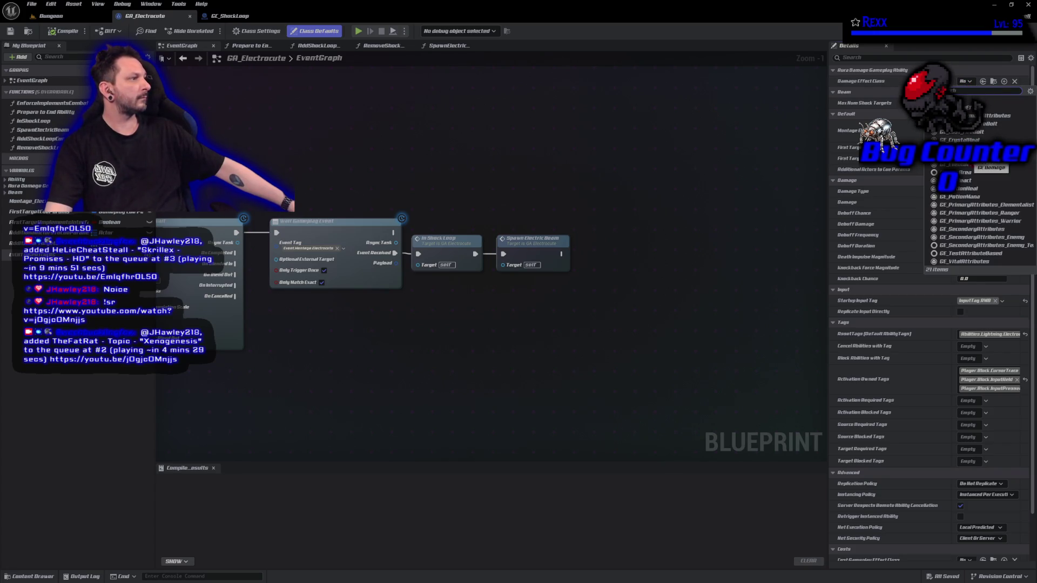
pyautogui.click(977, 164)
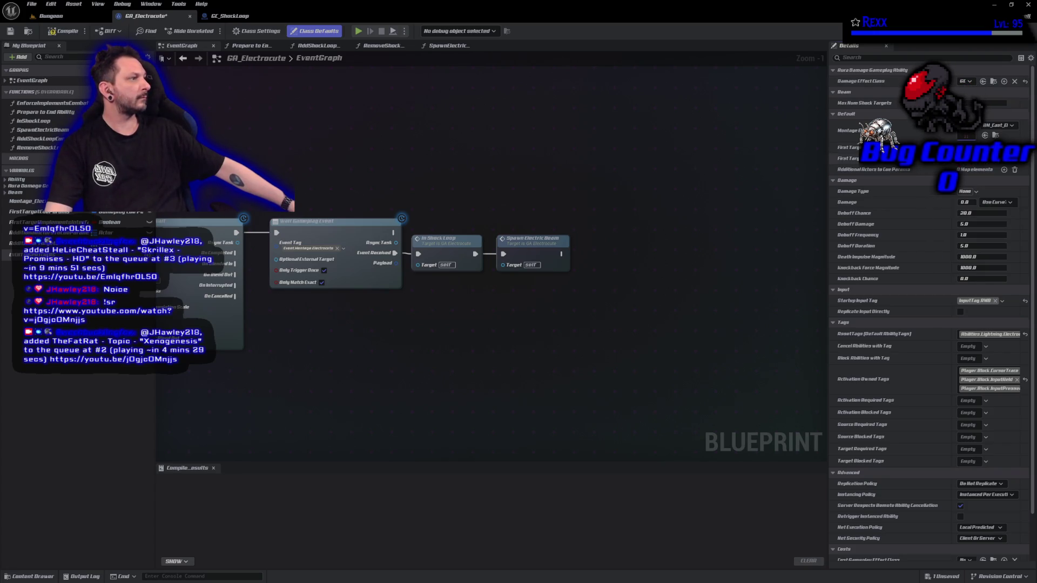
pyautogui.click(63, 31)
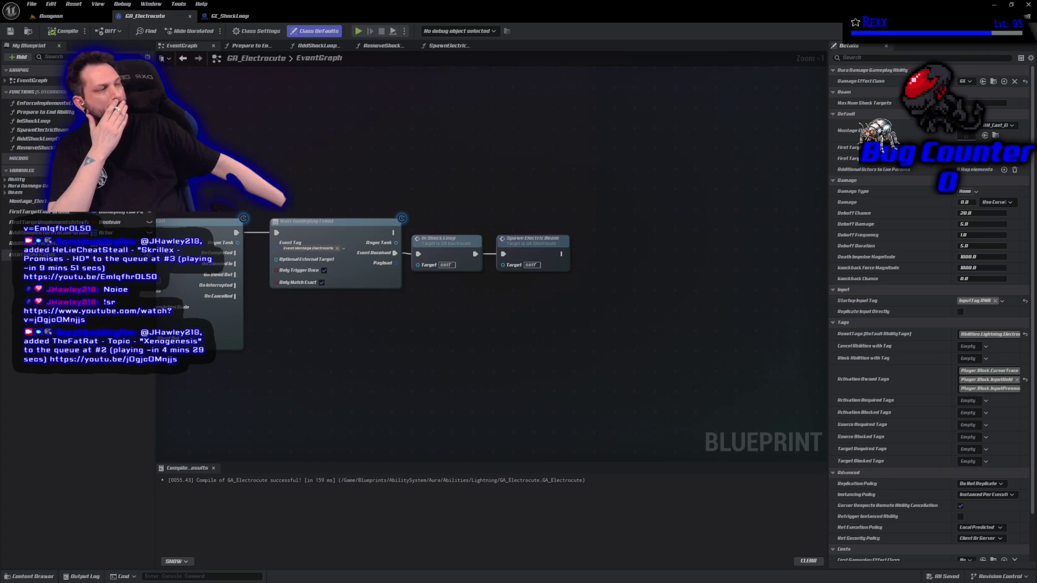
pyautogui.click(975, 195)
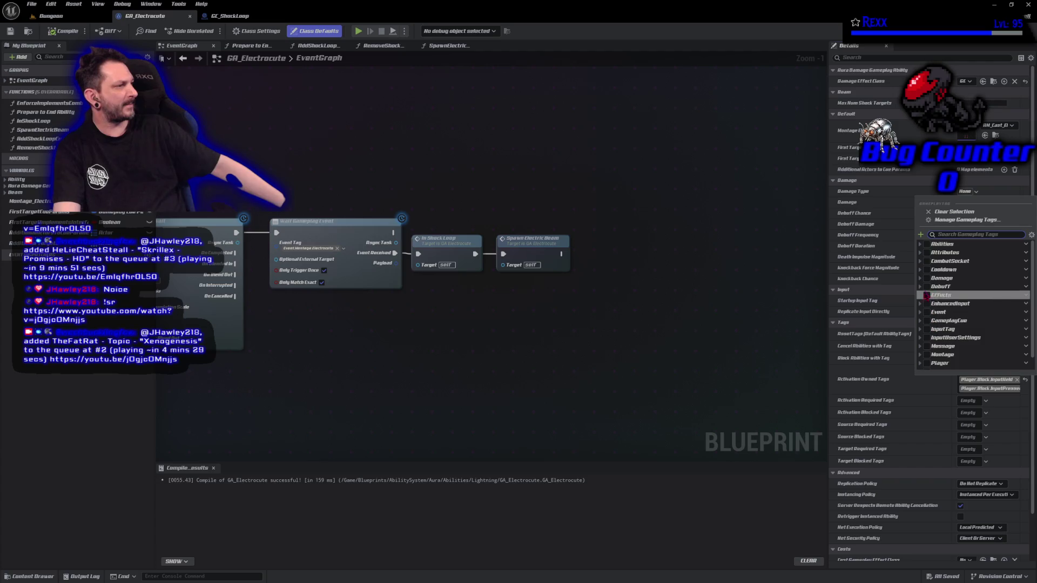
pyautogui.click(927, 278)
pyautogui.click(920, 278)
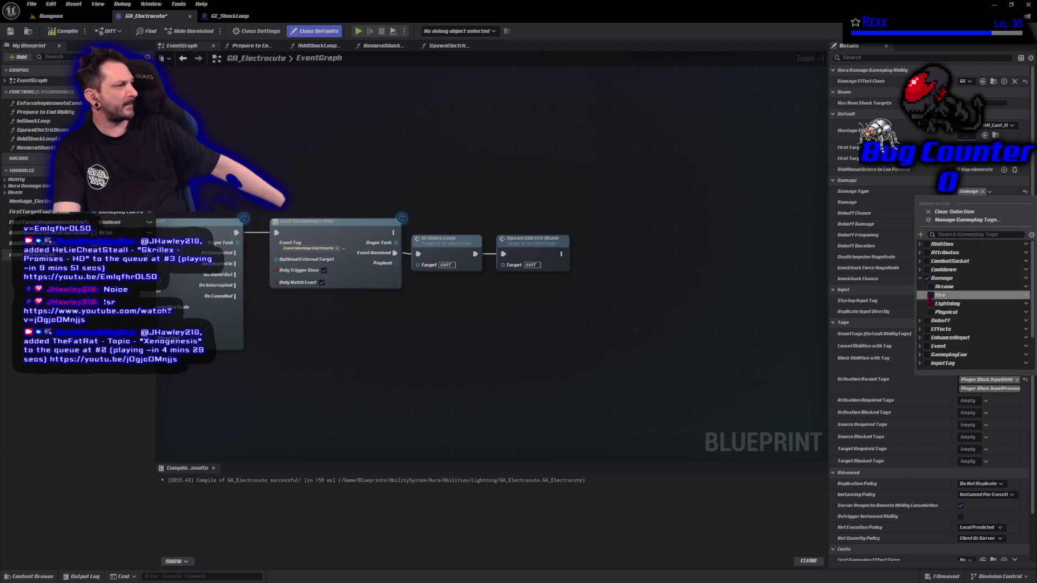
pyautogui.click(930, 304)
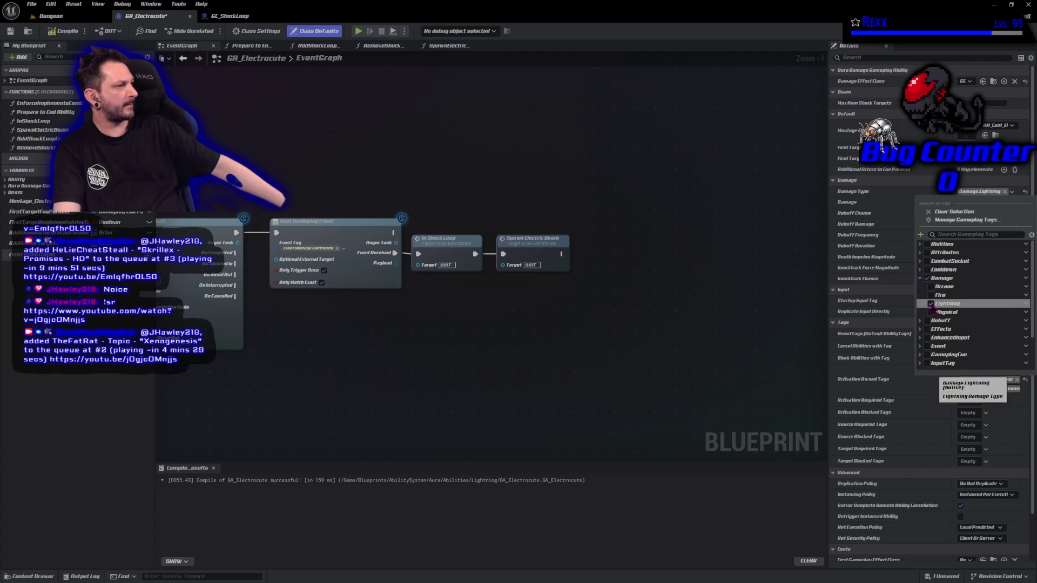
pyautogui.click(60, 33)
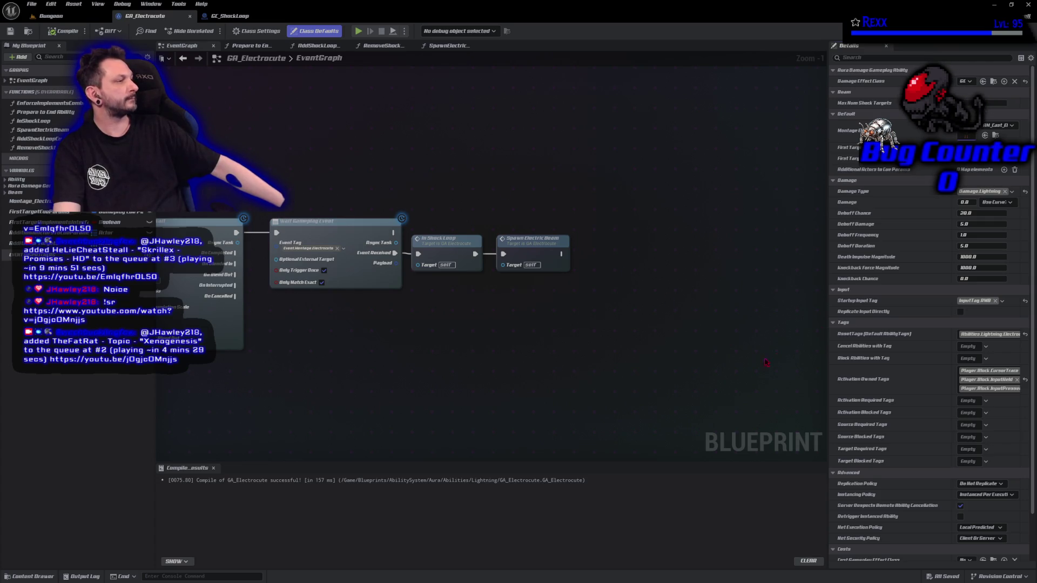
# - Set Damage to 1.0 scaled by the CT_Damage curve table, compile, and locate CT_Damage
pyautogui.click(966, 202)
pyautogui.write('1')
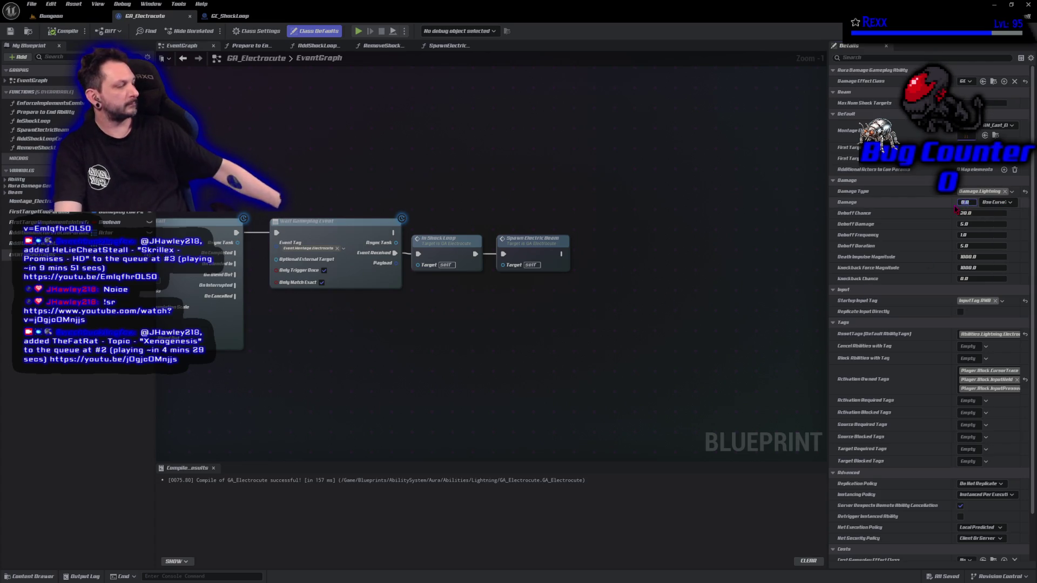
pyautogui.press('Return')
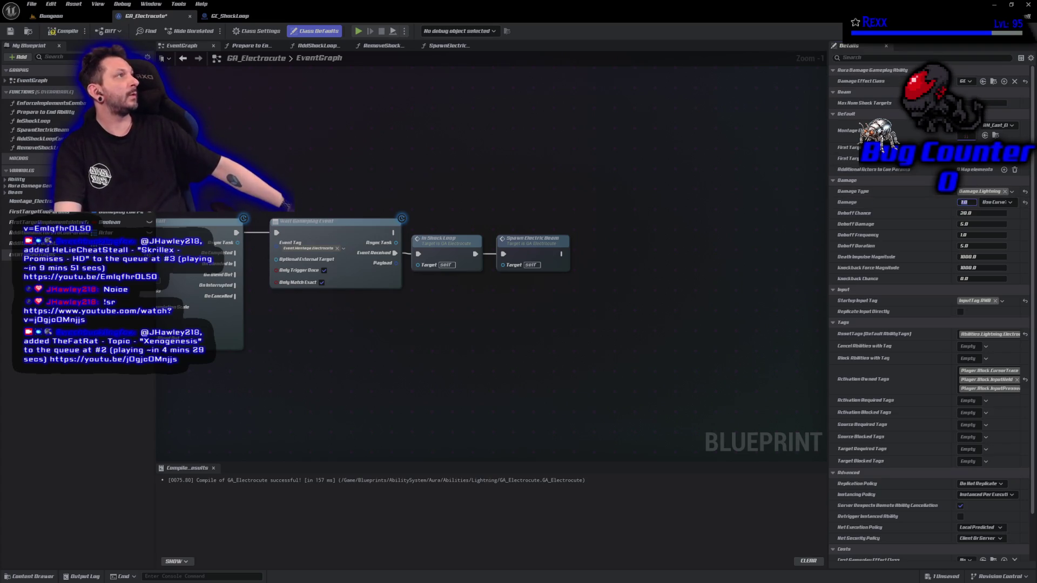
pyautogui.click(994, 203)
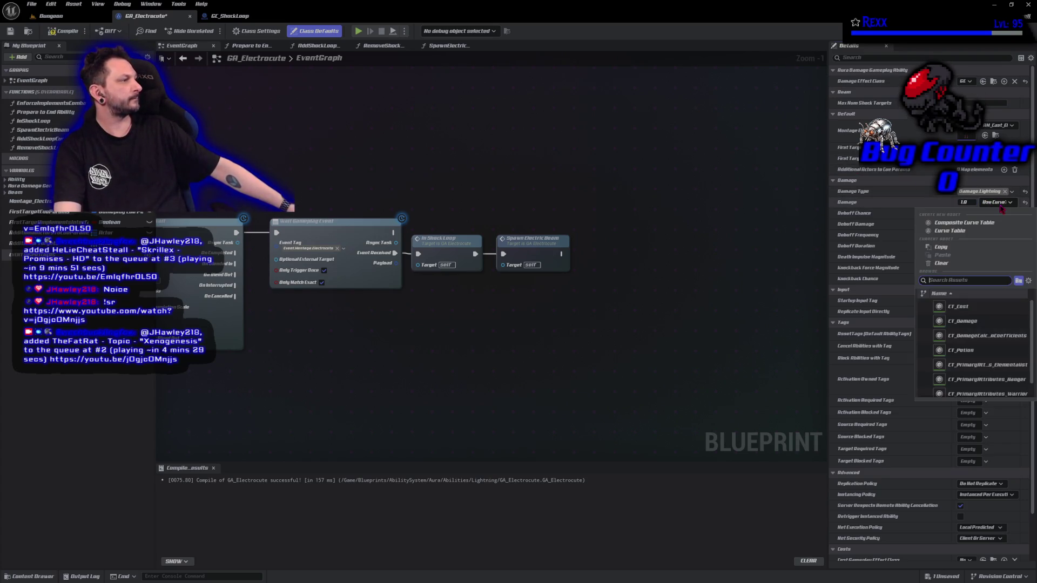
pyautogui.click(990, 325)
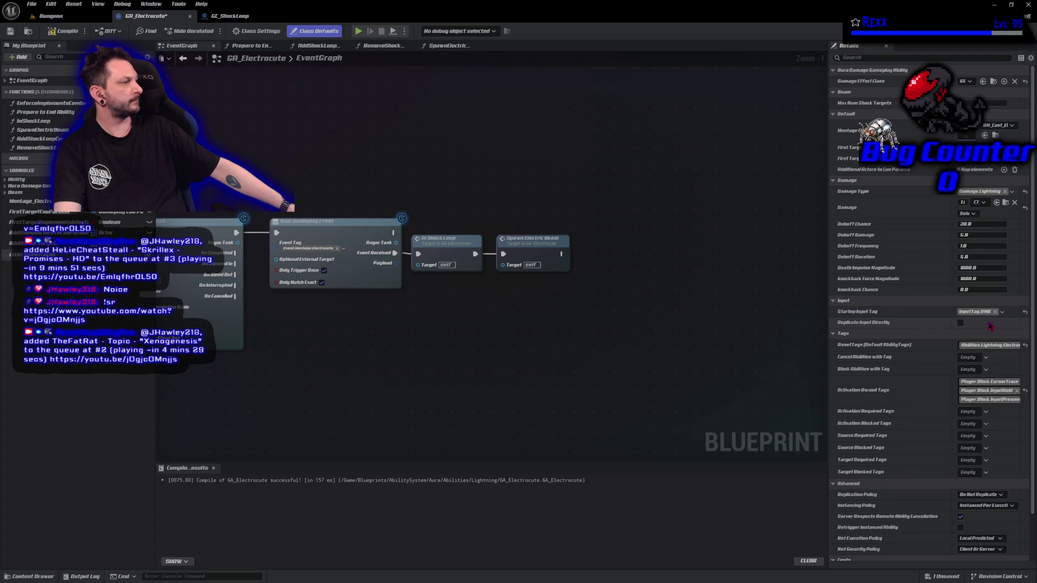
pyautogui.click(986, 204)
pyautogui.click(985, 208)
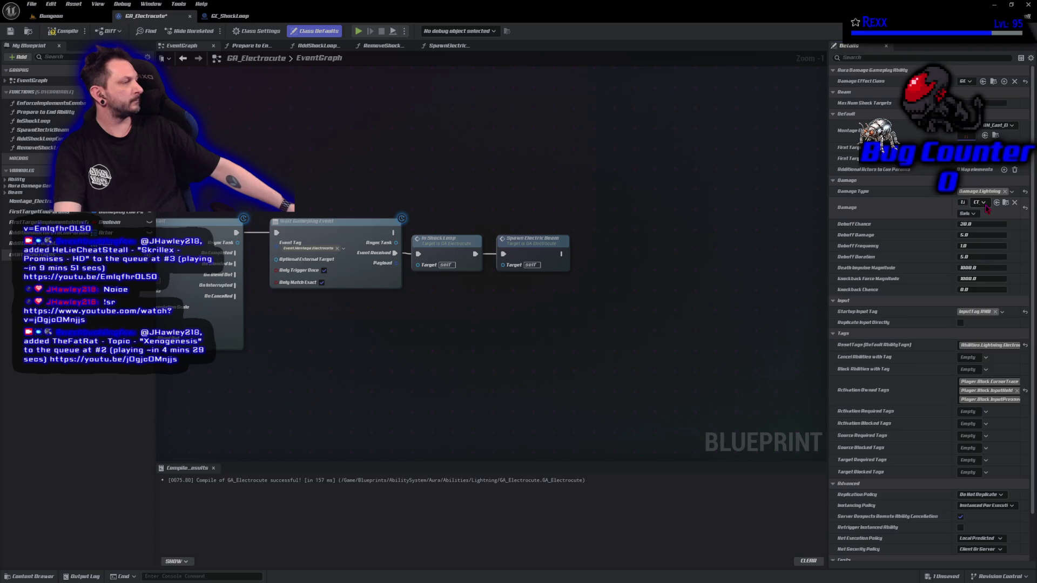
pyautogui.click(976, 215)
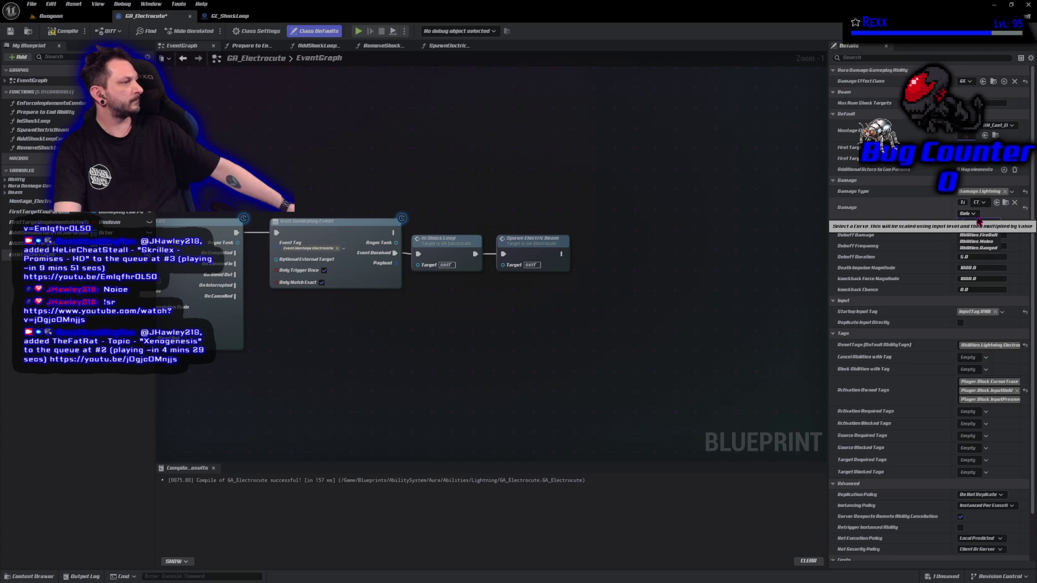
pyautogui.click(977, 215)
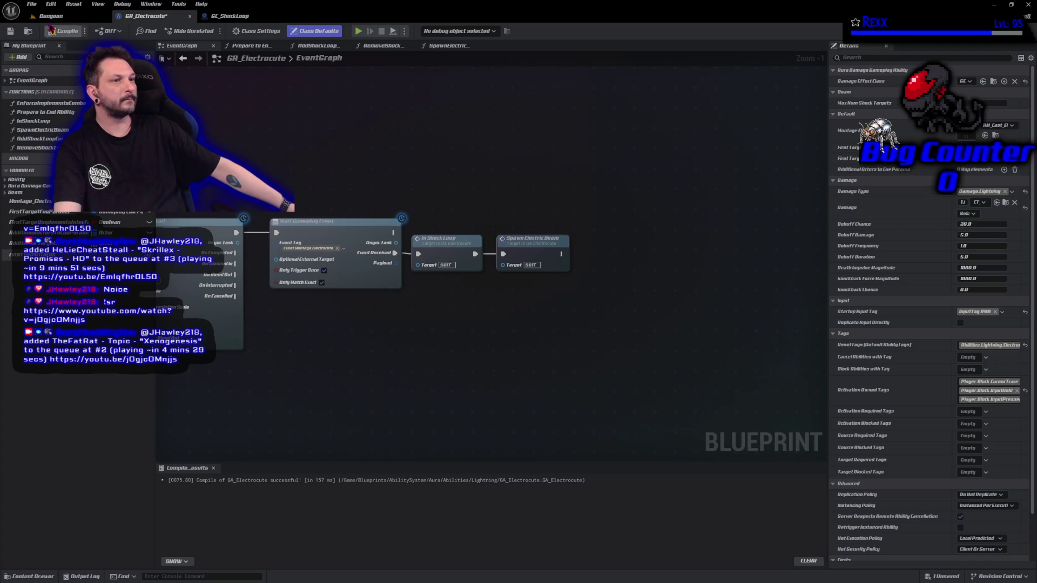
pyautogui.click(50, 30)
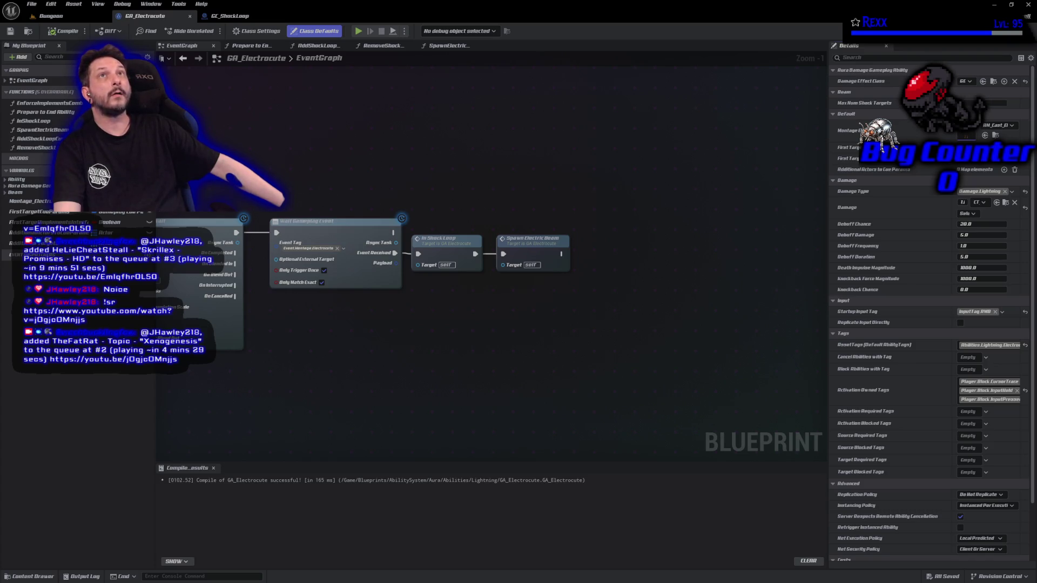
pyautogui.click(1006, 203)
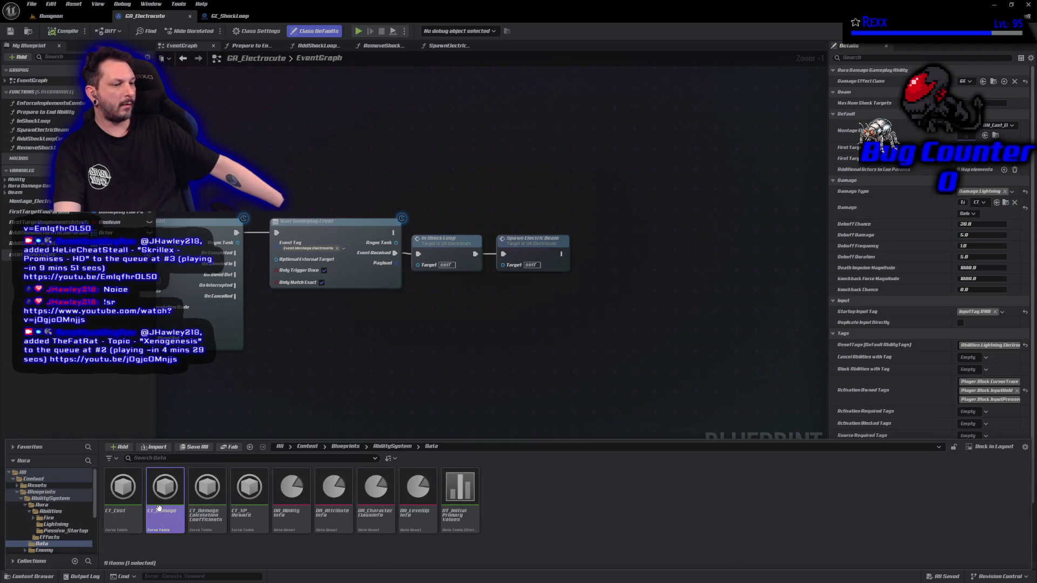
# - Open CT_Damage and add a curve row renamed Abilities.Electrocute
pyautogui.doubleClick(159, 509)
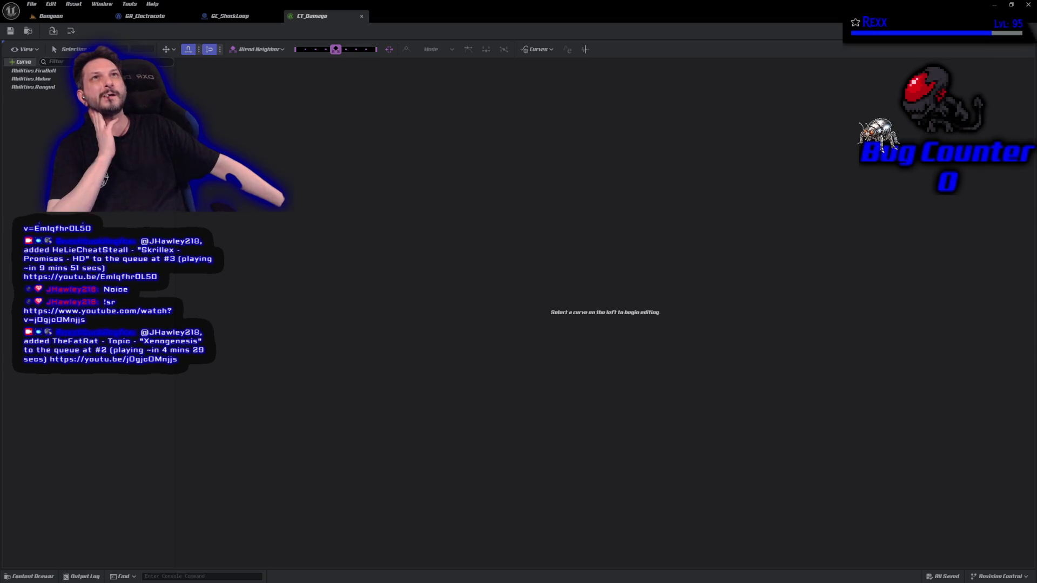
pyautogui.click(24, 61)
pyautogui.click(27, 96)
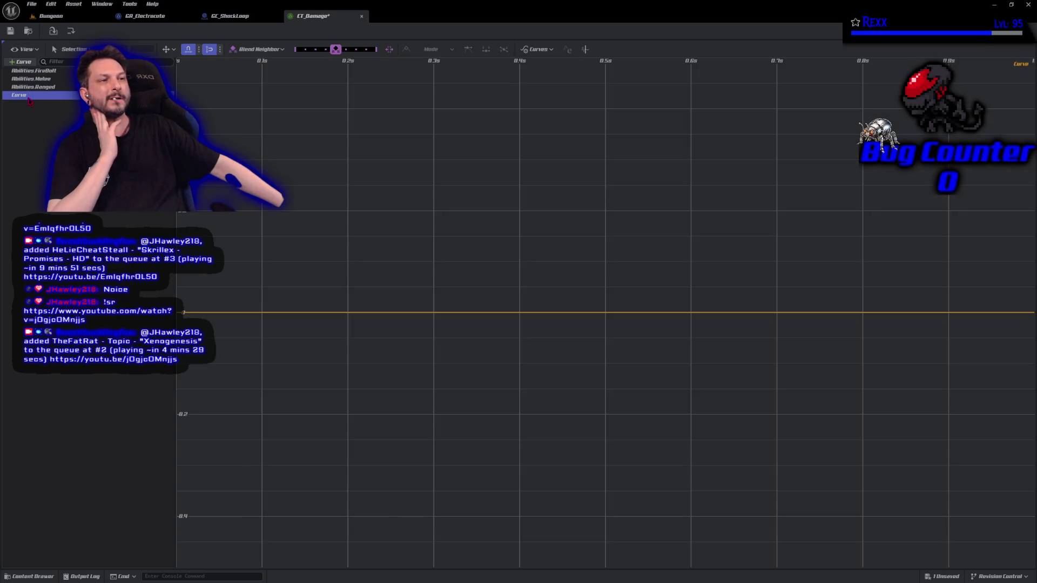
pyautogui.press('F2')
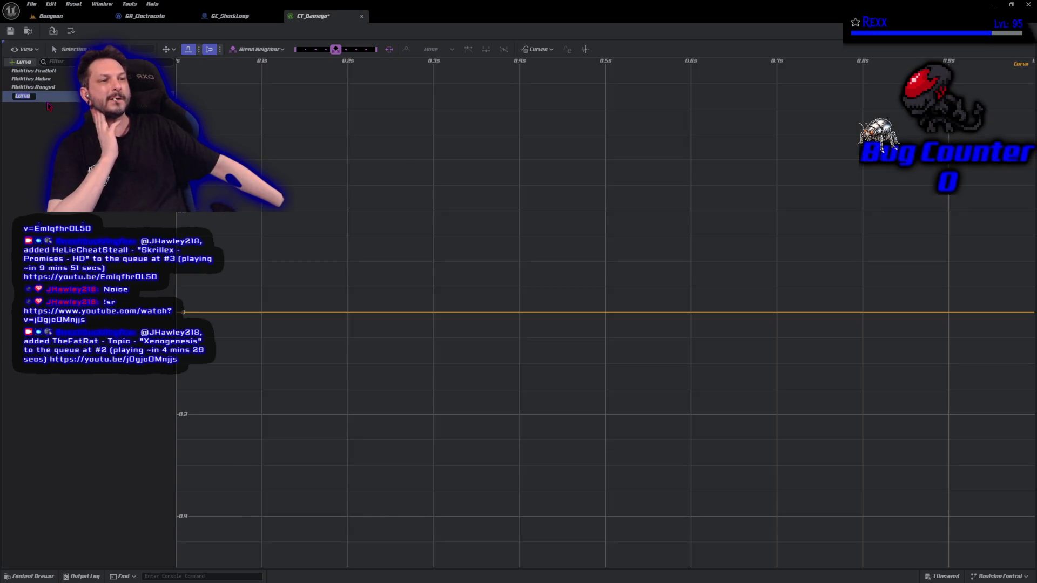
pyautogui.write('Ab')
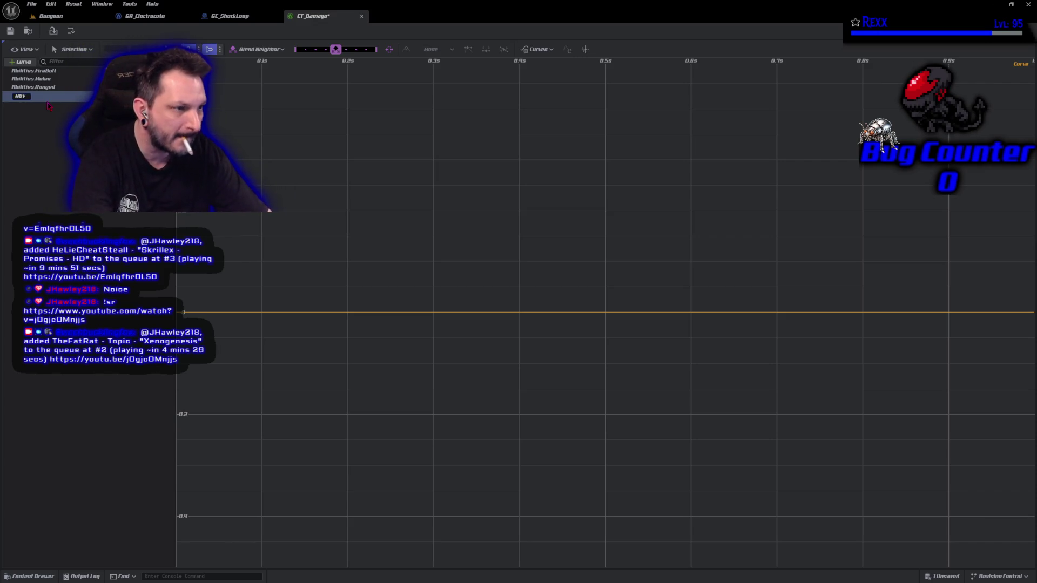
pyautogui.write('ilities.')
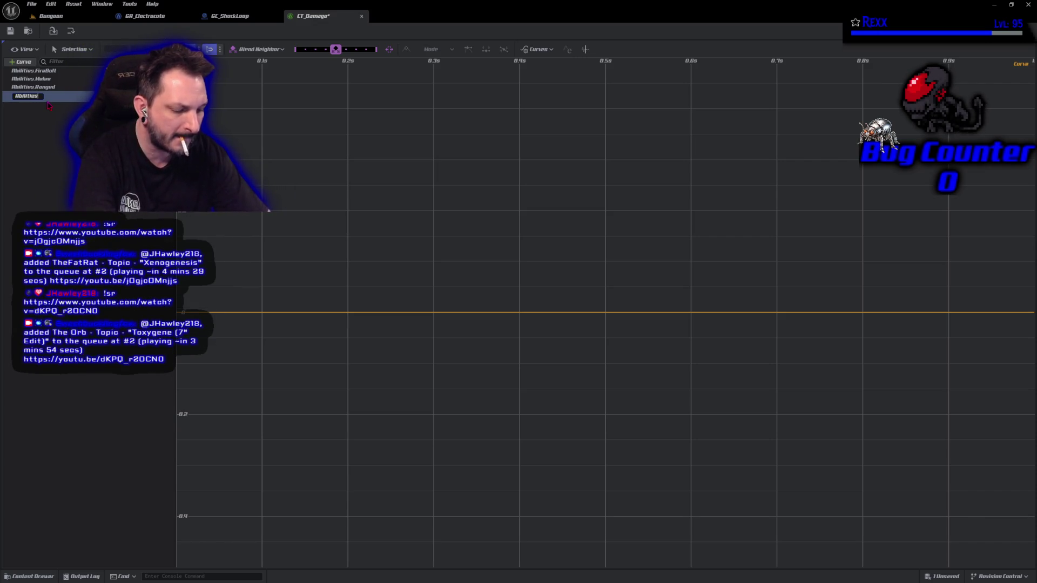
pyautogui.write('Electro')
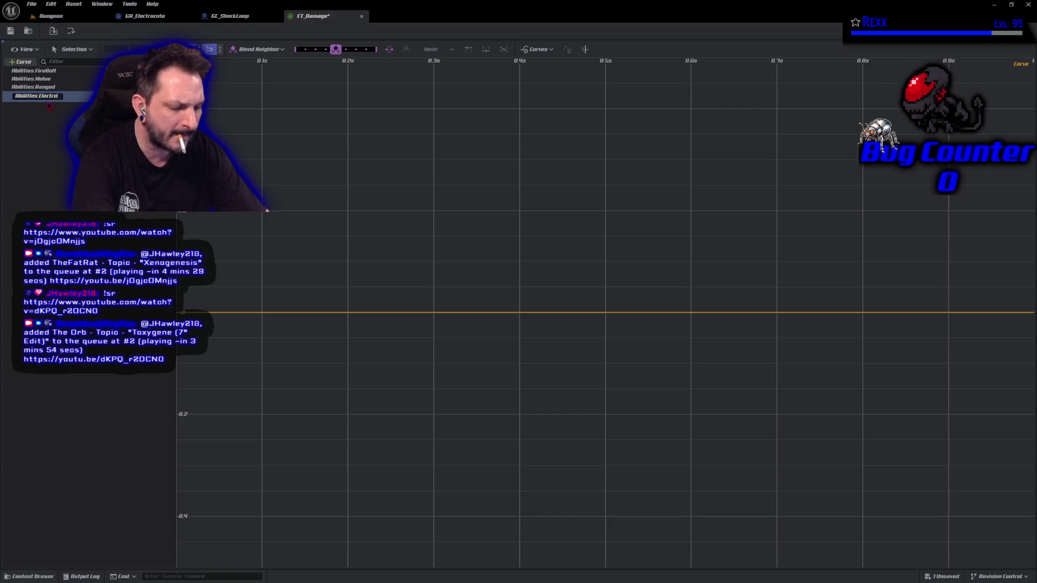
pyautogui.write('cute')
pyautogui.press('Return')
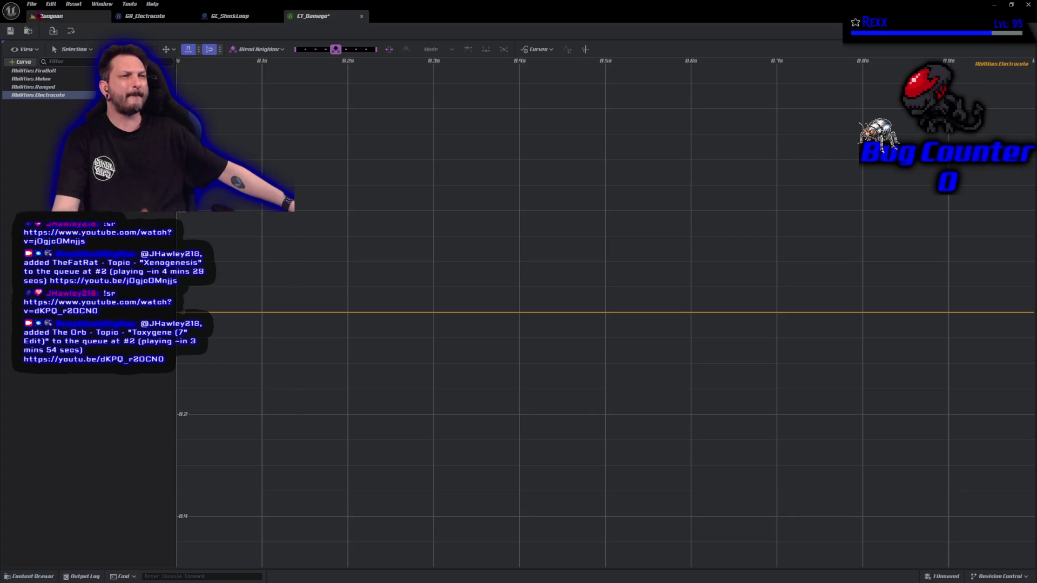
pyautogui.click(33, 6)
# - Save CT_Damage and add two keys to the Abilities.Electrocute curve
pyautogui.click(48, 65)
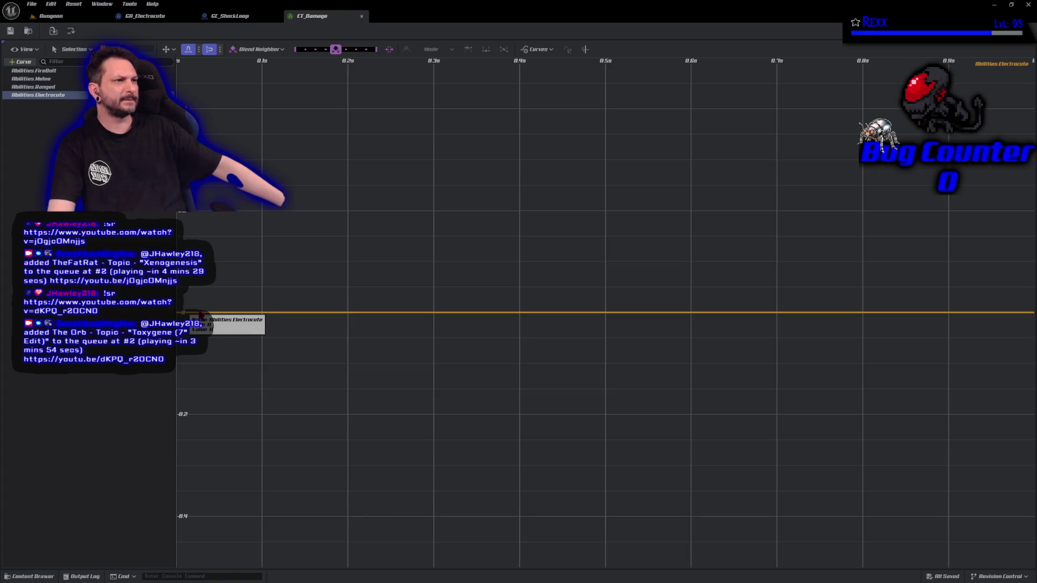
pyautogui.rightClick(184, 314)
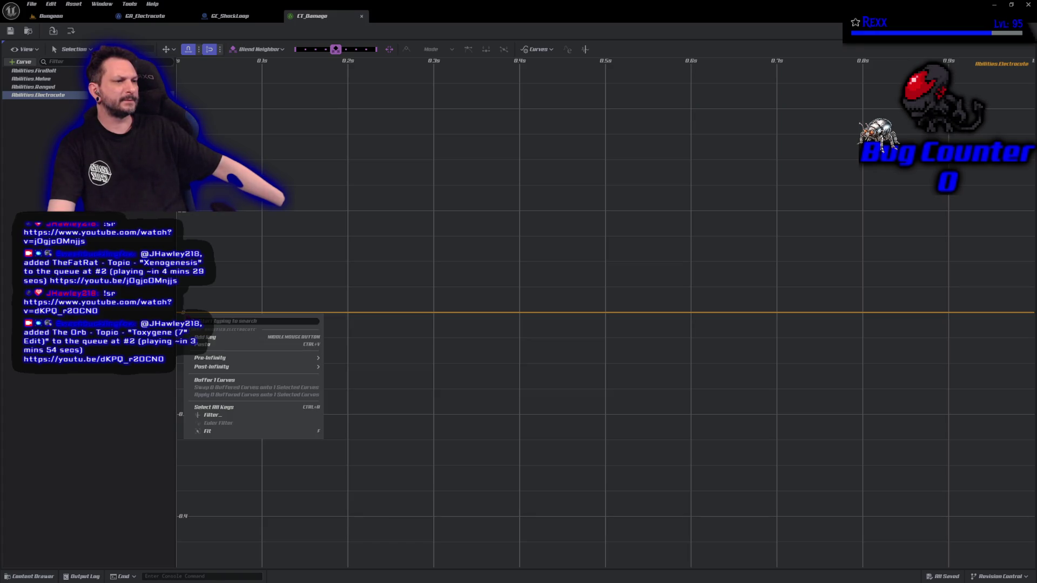
pyautogui.click(208, 337)
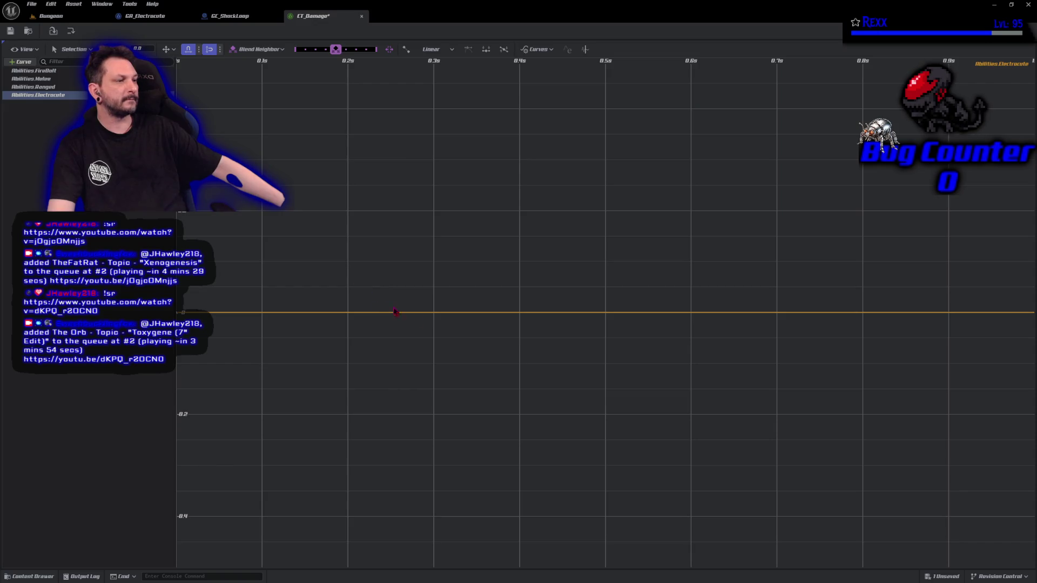
pyautogui.rightClick(452, 313)
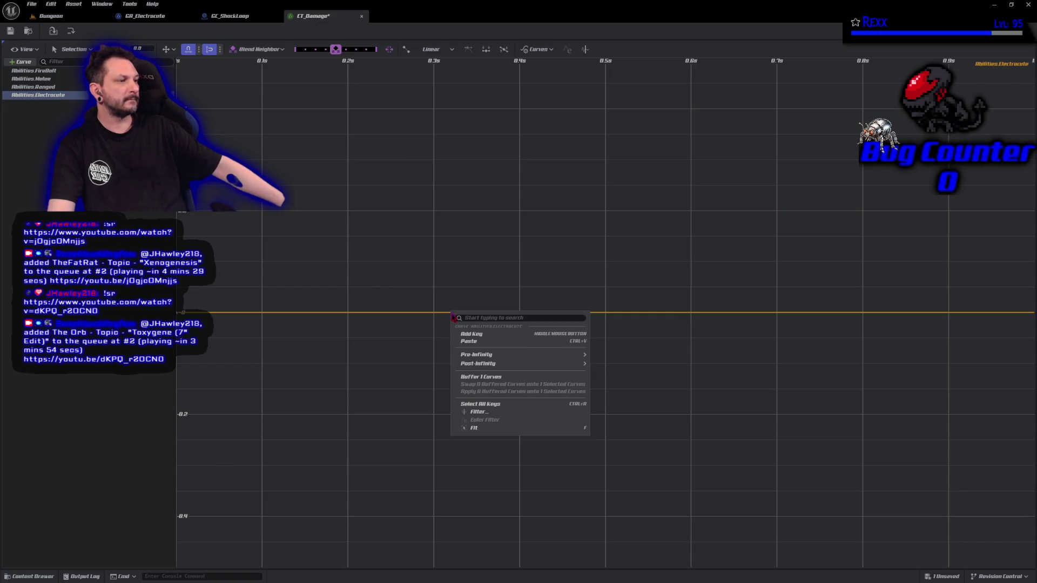
pyautogui.click(473, 340)
# - Set the selected upper key's value to 1 so the curve ramps linearly to 1
pyautogui.moveTo(261, 354); pyautogui.dragTo(325, 353)
pyautogui.moveTo(277, 327); pyautogui.dragTo(233, 307)
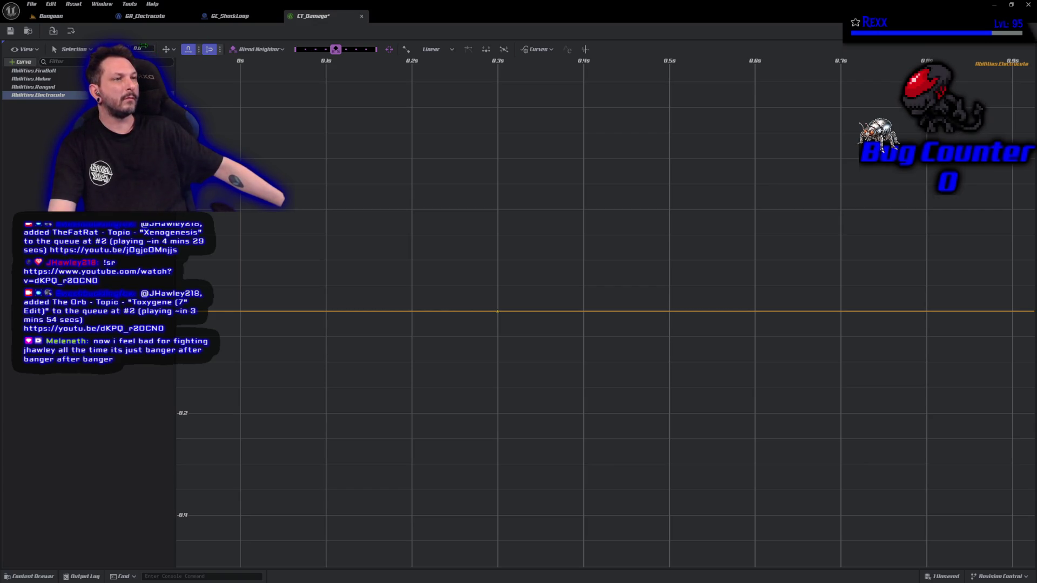
pyautogui.write('10')
pyautogui.press('Return')
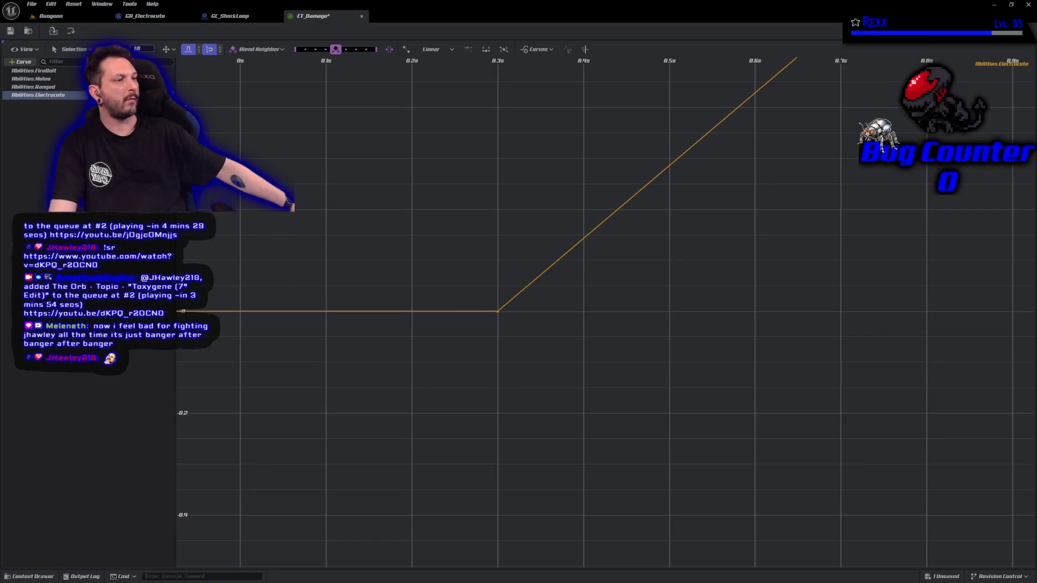
pyautogui.scroll(-3, 523, 249)
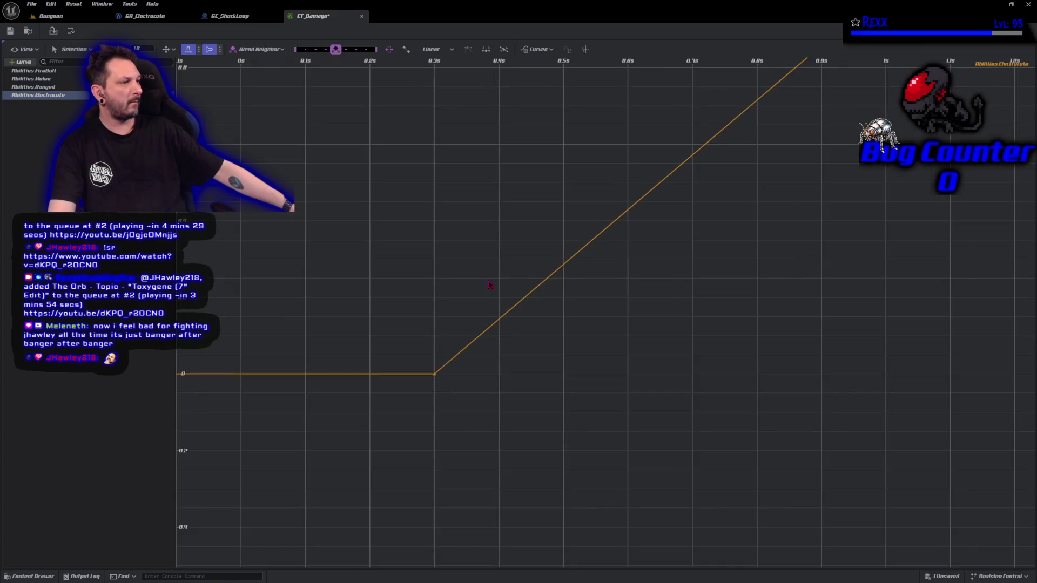
pyautogui.moveTo(489, 285)
pyautogui.mouseDown()
pyautogui.moveTo(481, 245)
pyautogui.moveTo(431, 298)
pyautogui.mouseUp()
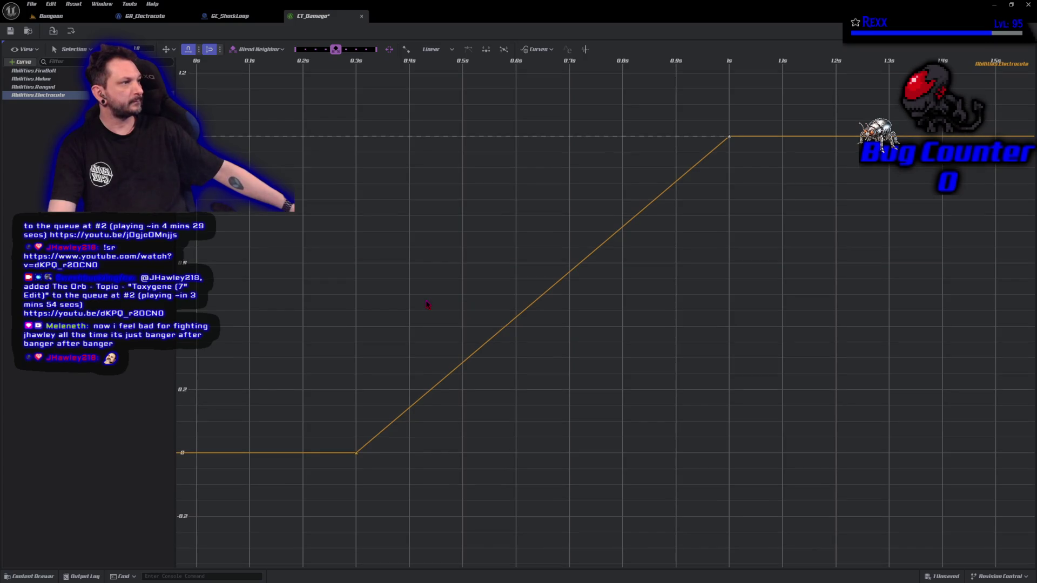
# - Show the Abilities.Electrocute curve and delete its starting key at value 0
pyautogui.press('Escape')
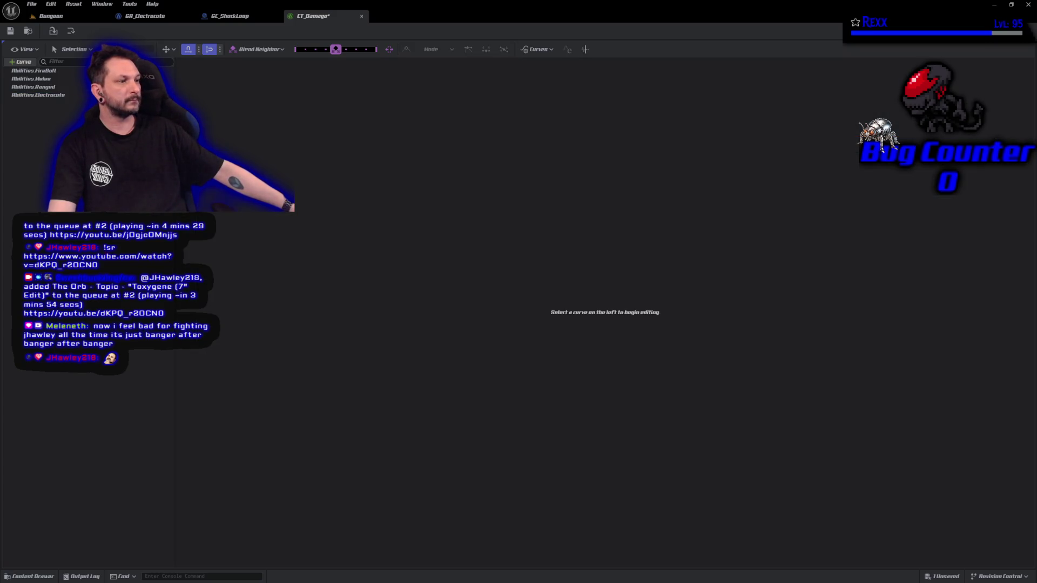
pyautogui.click(76, 96)
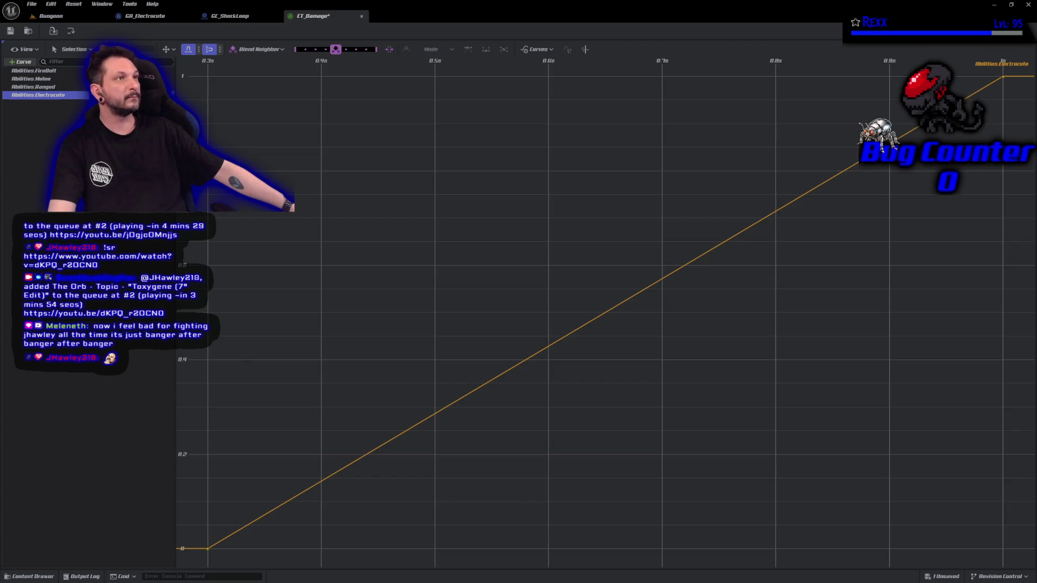
pyautogui.scroll(-4, 358, 248)
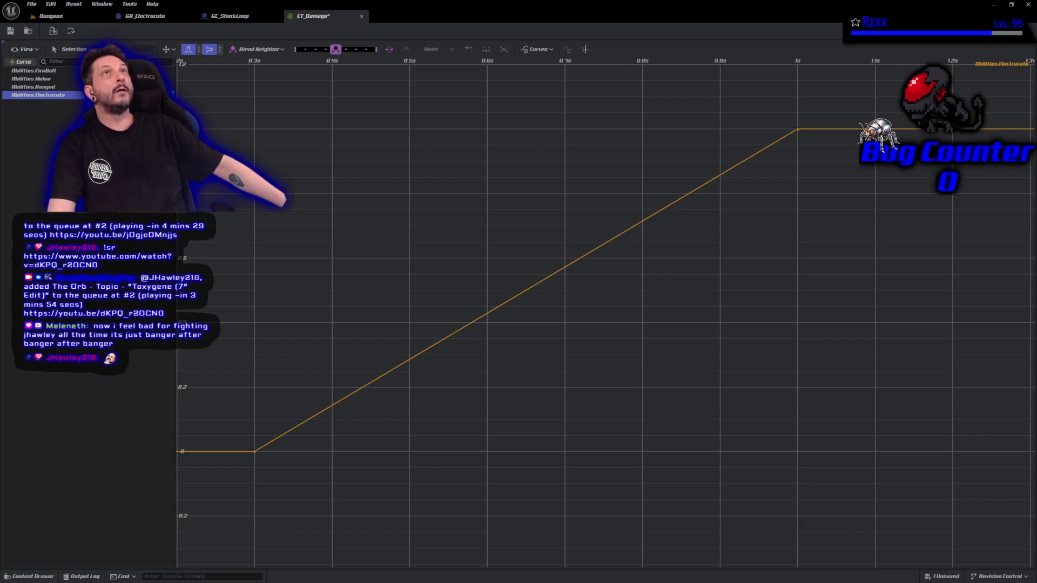
pyautogui.click(799, 132)
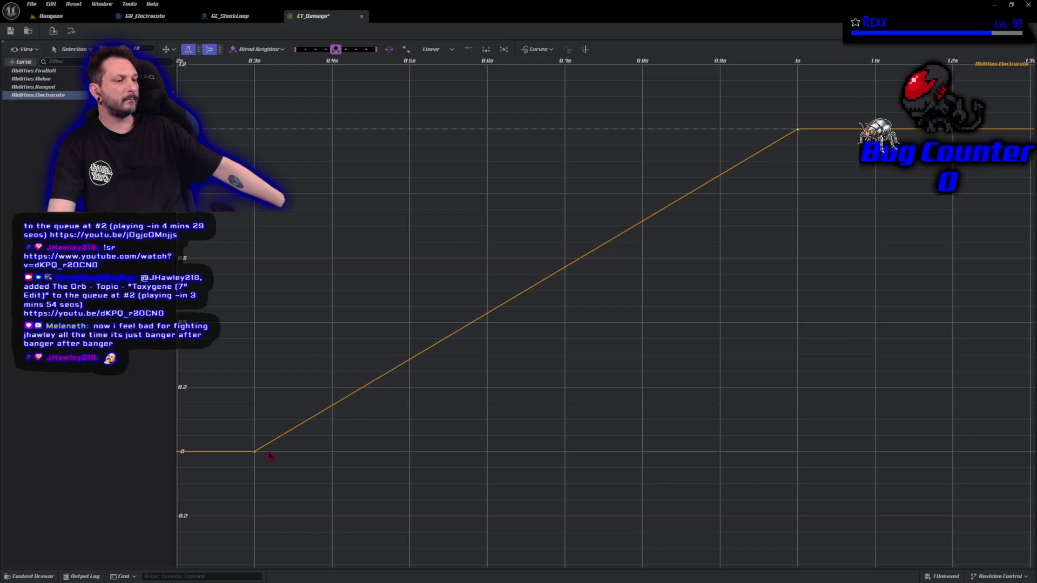
pyautogui.click(255, 452)
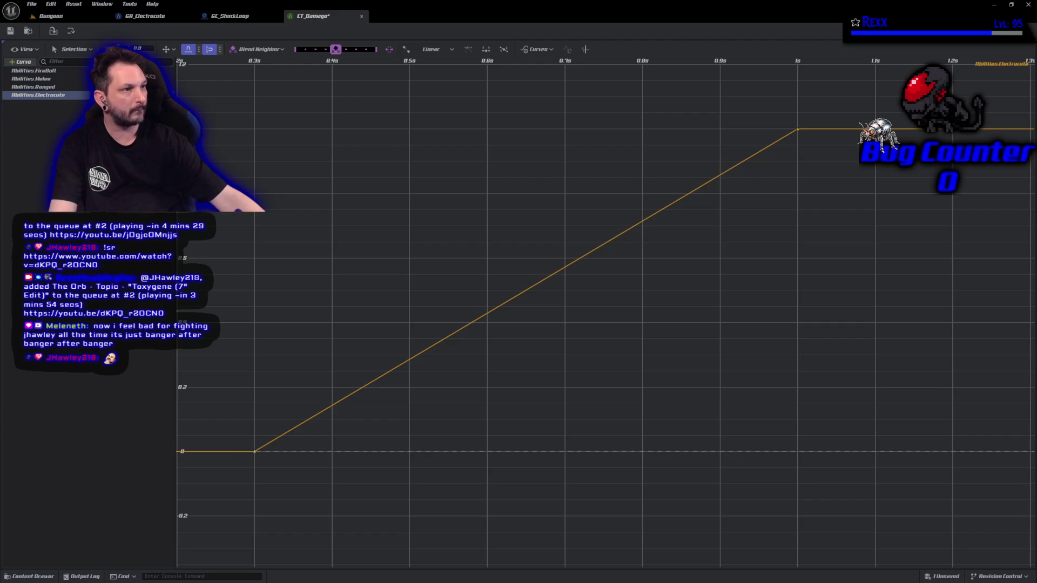
pyautogui.press('Delete')
# - Set the selected Electrocute curve key's value to 20
pyautogui.scroll(-3, 361, 152)
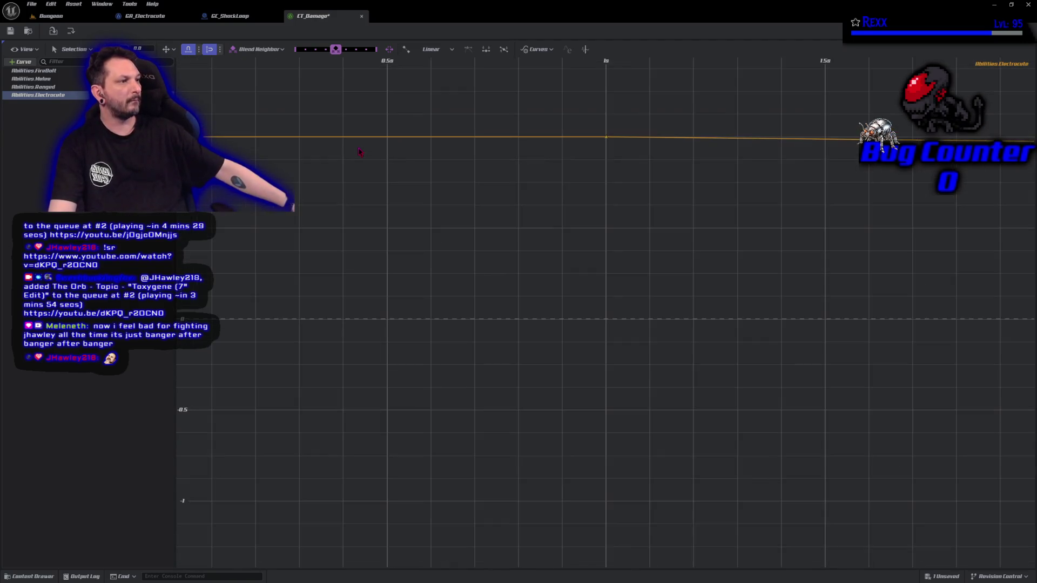
pyautogui.scroll(-5, 360, 152)
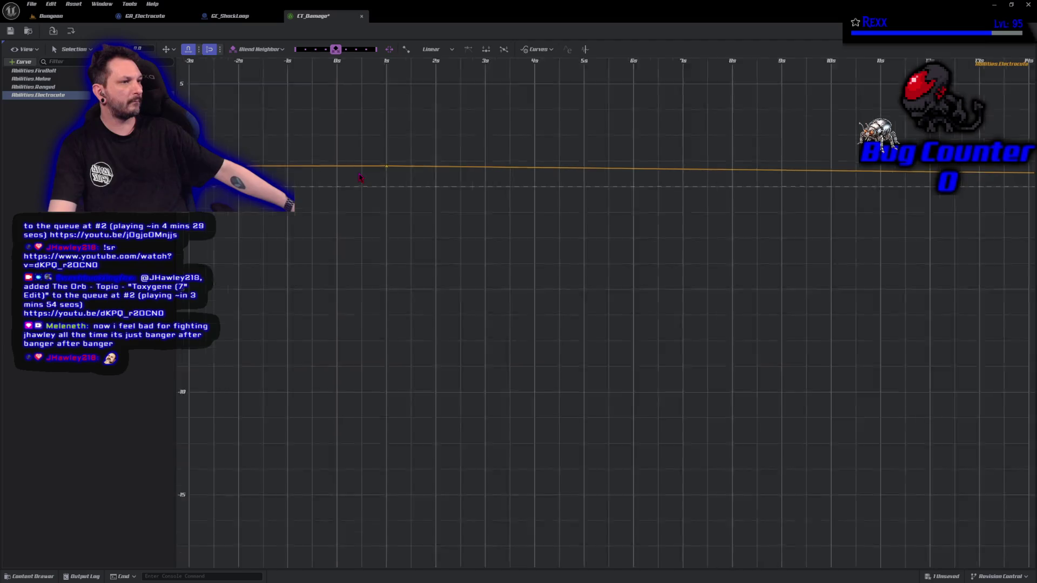
pyautogui.scroll(3, 360, 178)
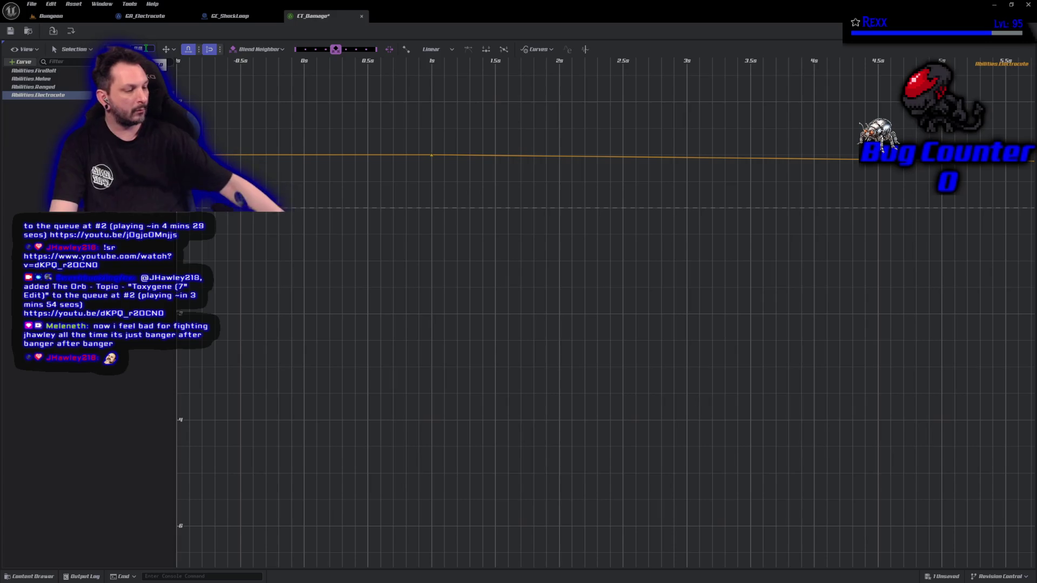
pyautogui.write('20')
pyautogui.press('Return')
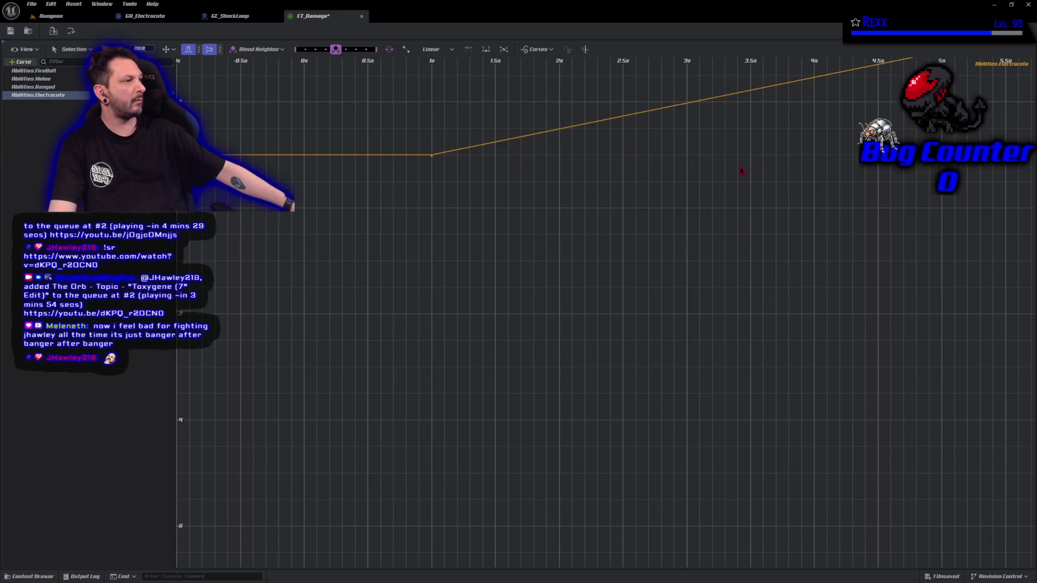
# - Marquee-select both keys of the Abilities.Electrocute curve
pyautogui.scroll(-4, 653, 324)
pyautogui.scroll(-5, 639, 339)
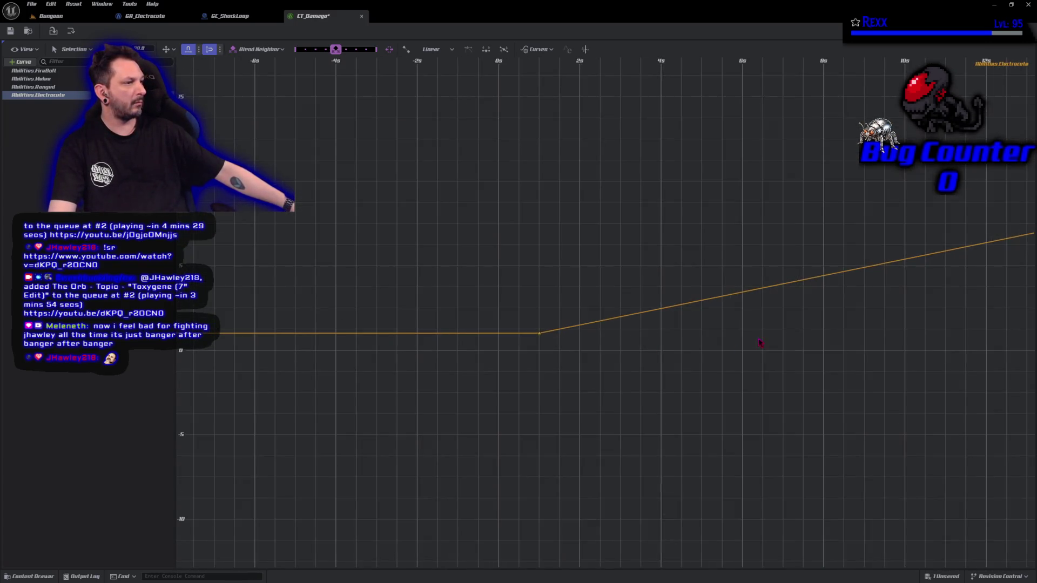
pyautogui.scroll(-6, 504, 430)
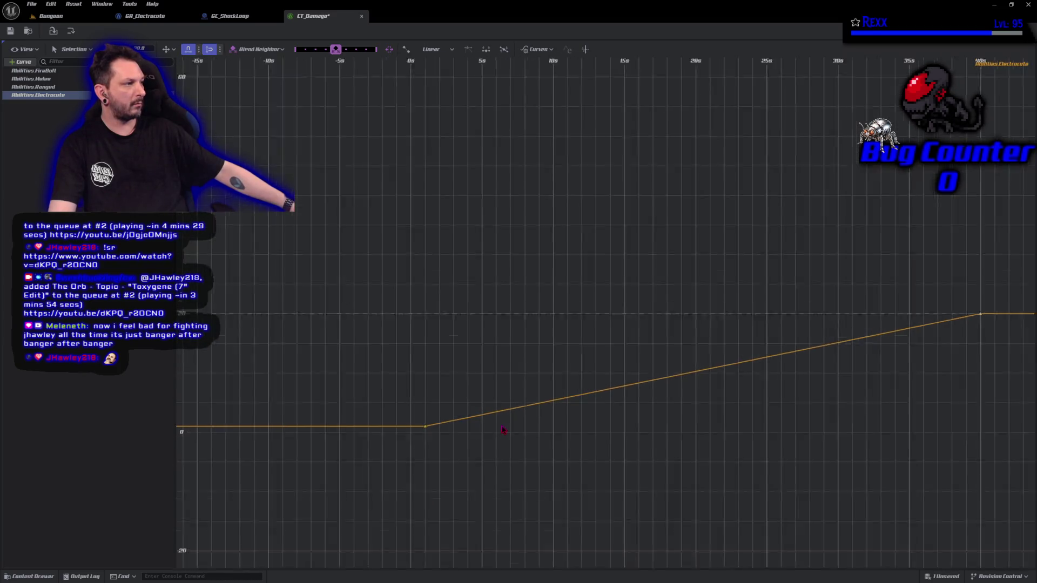
pyautogui.scroll(3, 500, 432)
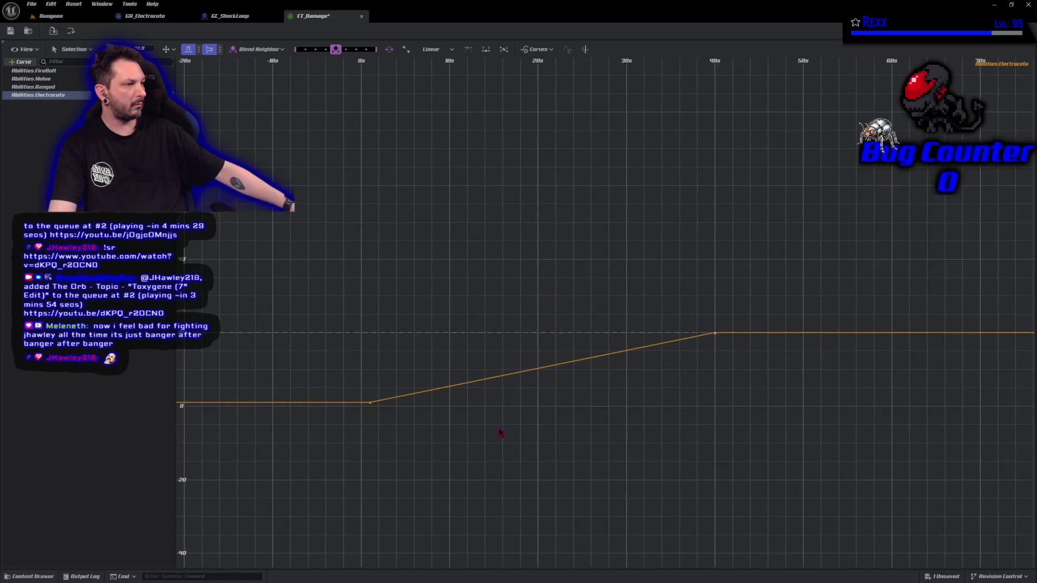
pyautogui.moveTo(500, 432); pyautogui.dragTo(536, 488)
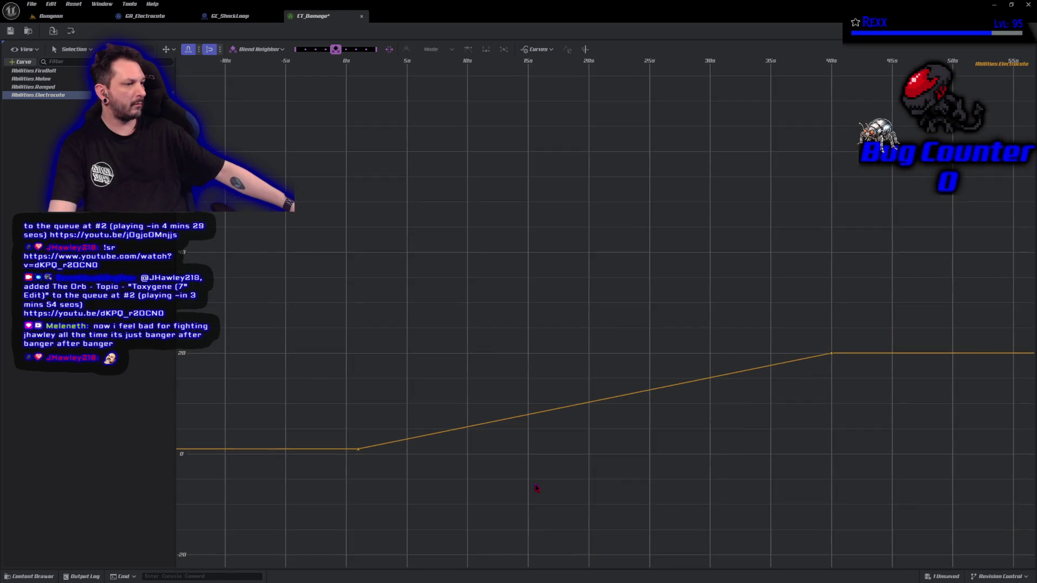
pyautogui.moveTo(281, 236)
pyautogui.mouseDown()
pyautogui.moveTo(801, 535)
pyautogui.moveTo(875, 560)
pyautogui.mouseUp()
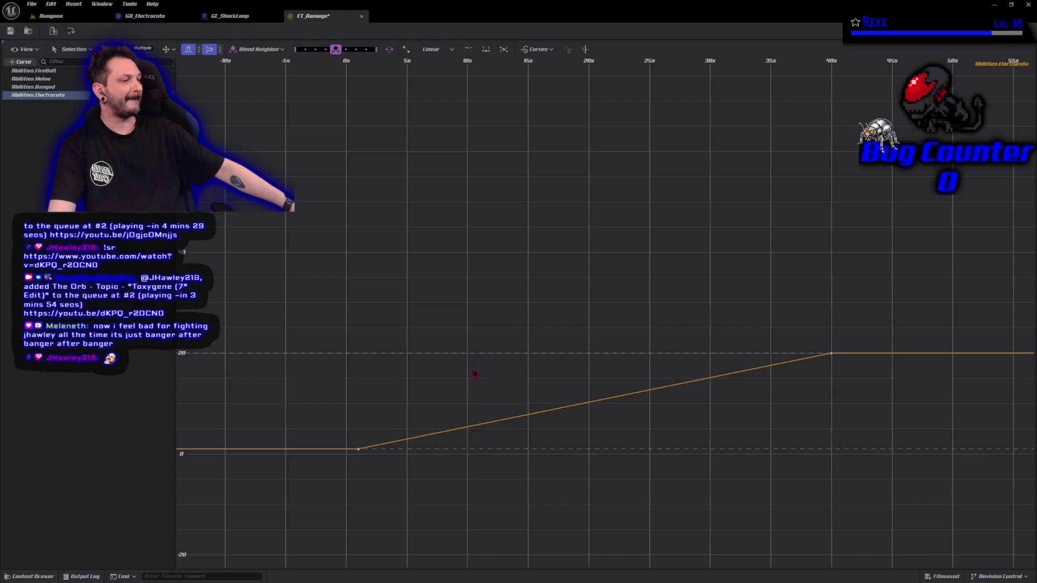
pyautogui.moveTo(290, 271)
pyautogui.mouseDown()
pyautogui.moveTo(335, 271)
pyautogui.moveTo(534, 316)
pyautogui.moveTo(841, 520)
pyautogui.mouseUp()
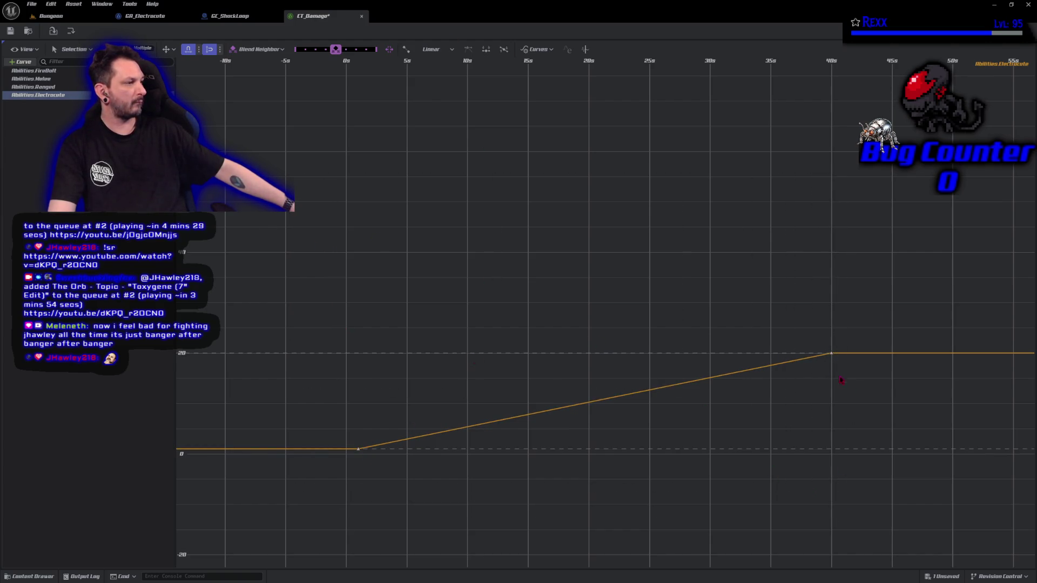
# - Give the Electrocute keys Cubic (Auto) interpolation, save CT_Damage, and return to GA_Electrocute
pyautogui.rightClick(358, 450)
pyautogui.click(401, 323)
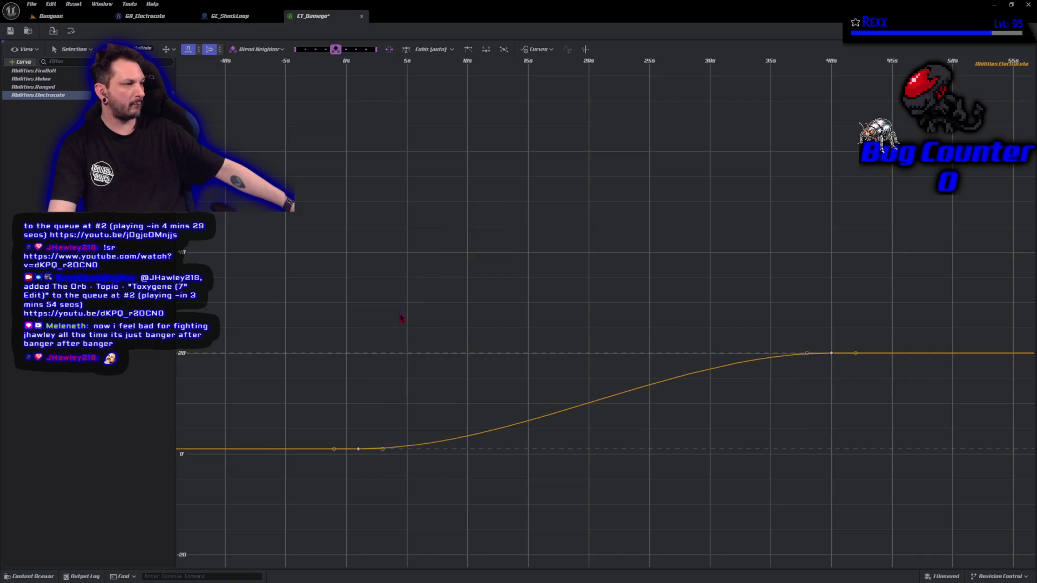
pyautogui.click(10, 30)
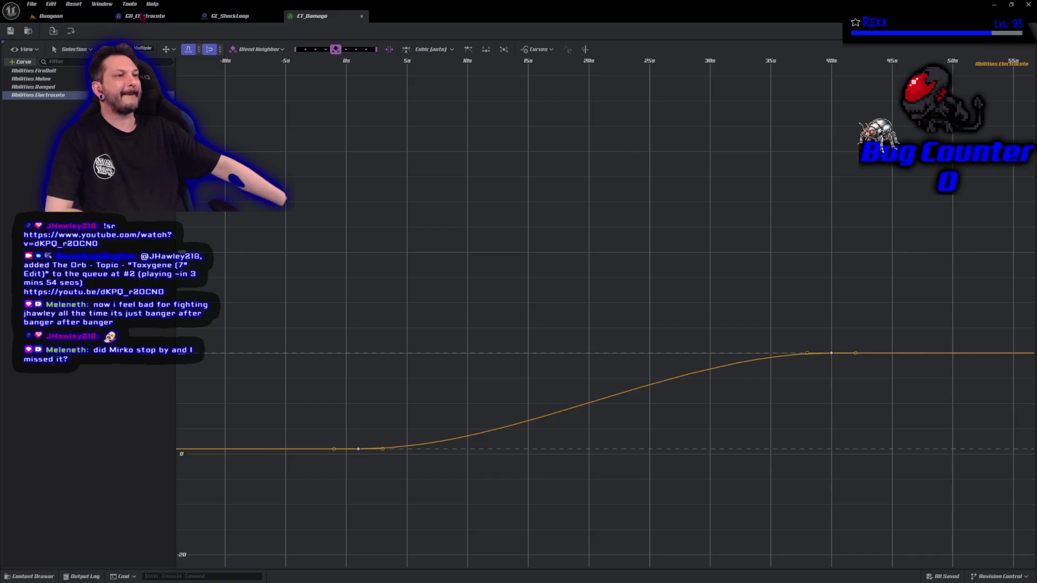
pyautogui.click(143, 17)
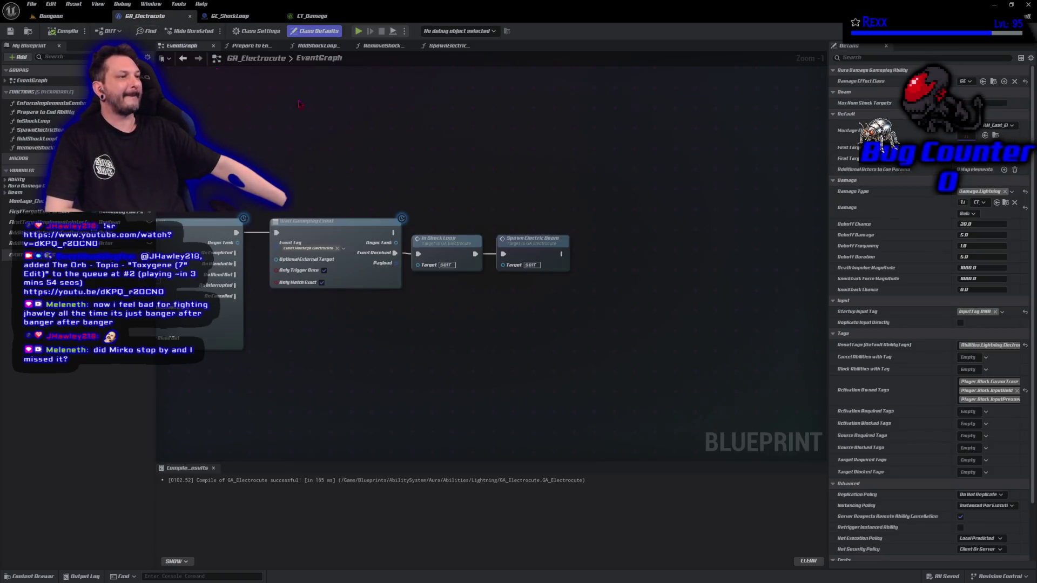
# - Set GA_Electrocute's Damage curve row to Abilities.Electrocute and compile the blueprint
pyautogui.click(976, 214)
pyautogui.click(975, 254)
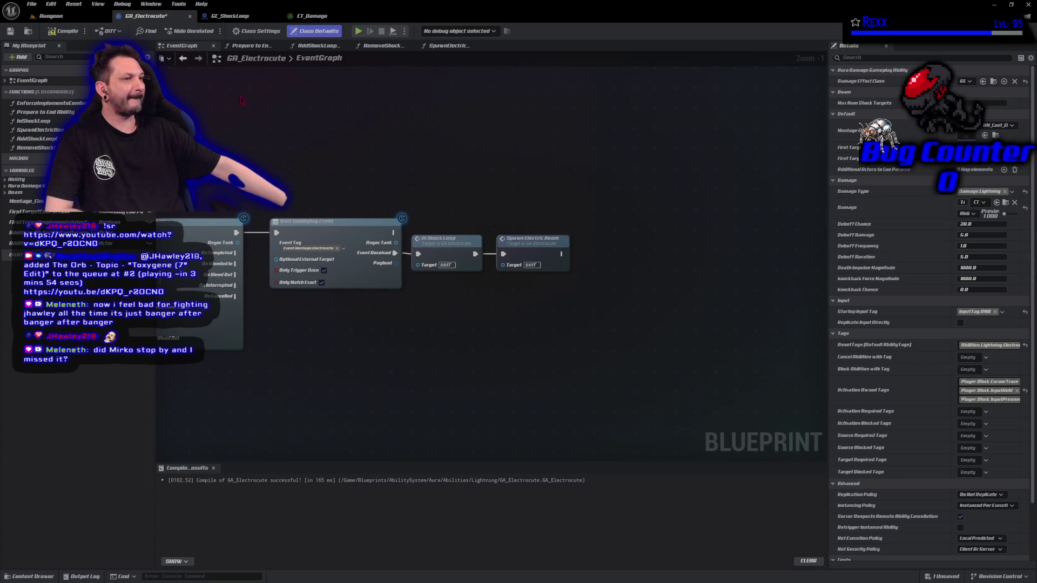
pyautogui.click(64, 31)
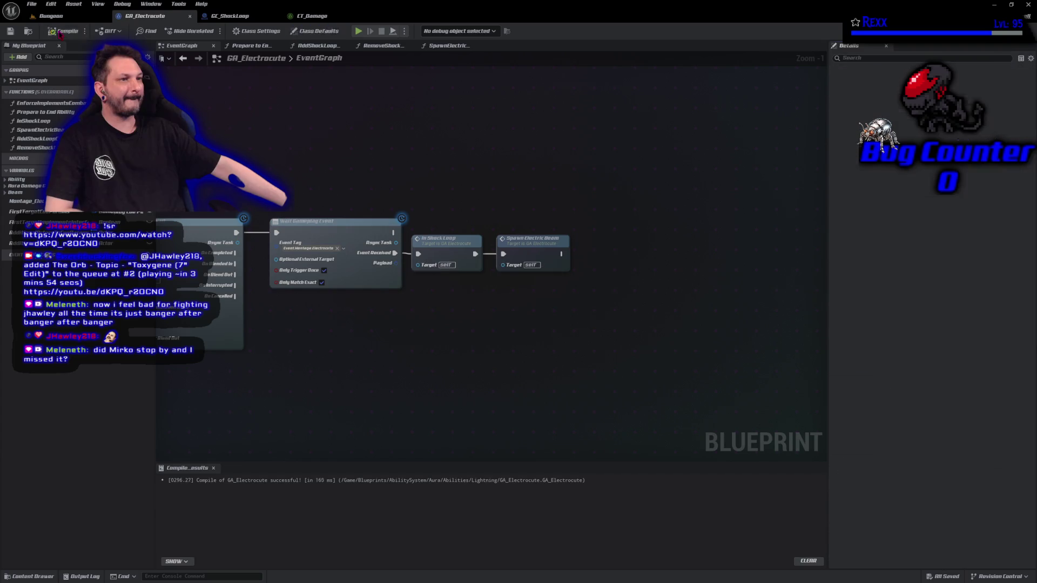
pyautogui.click(30, 5)
pyautogui.press('Escape')
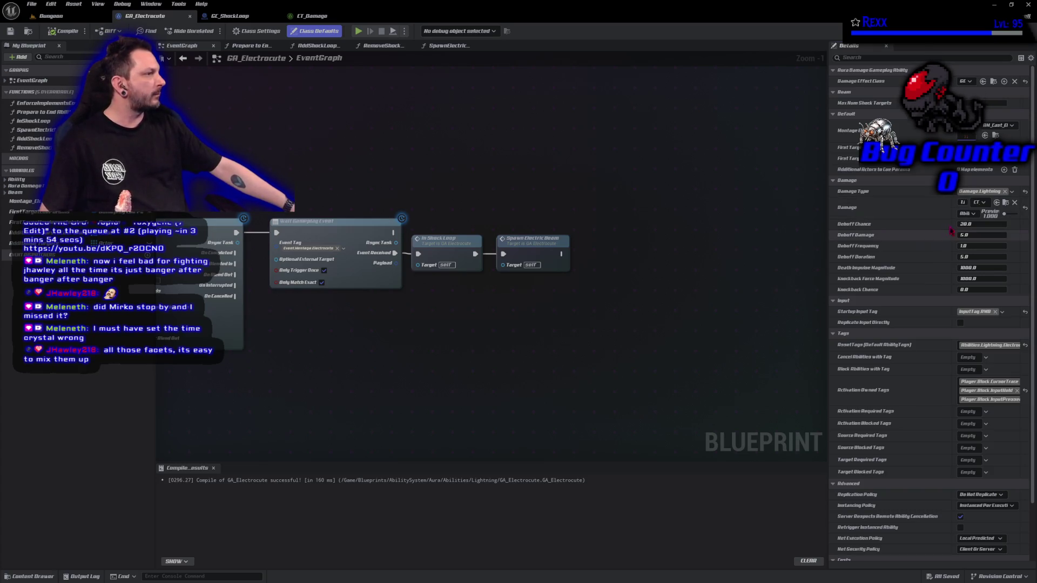
# - Set GA_Electrocute's Debuff Chance to 0
pyautogui.click(973, 224)
pyautogui.write('0')
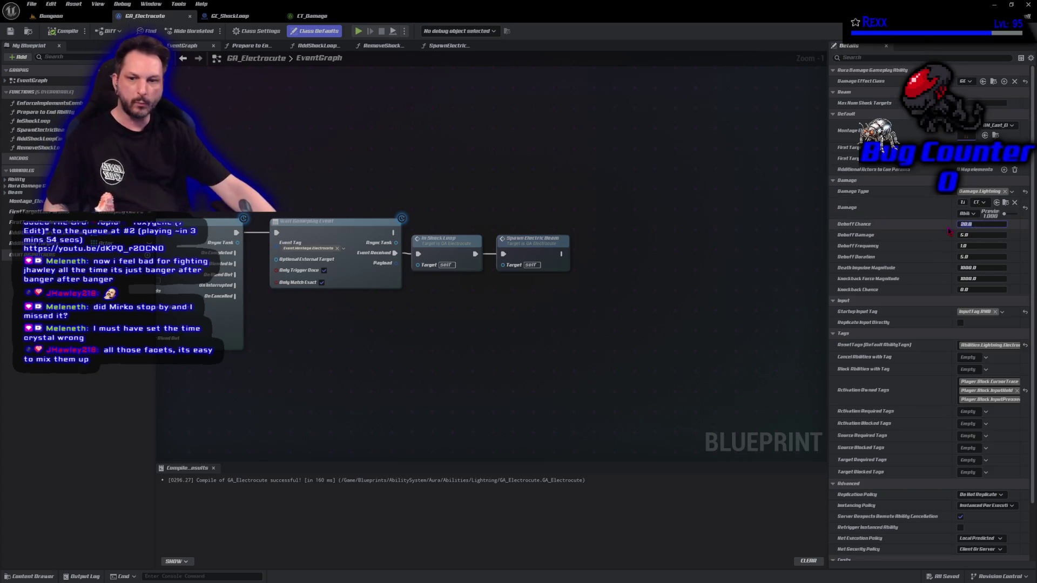
pyautogui.press('Return')
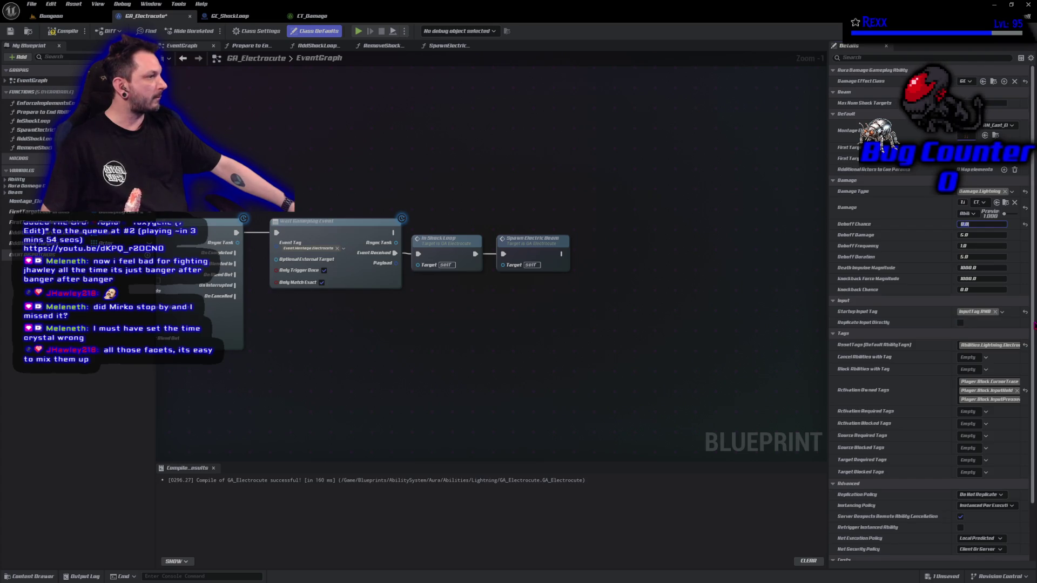
pyautogui.click(1034, 326)
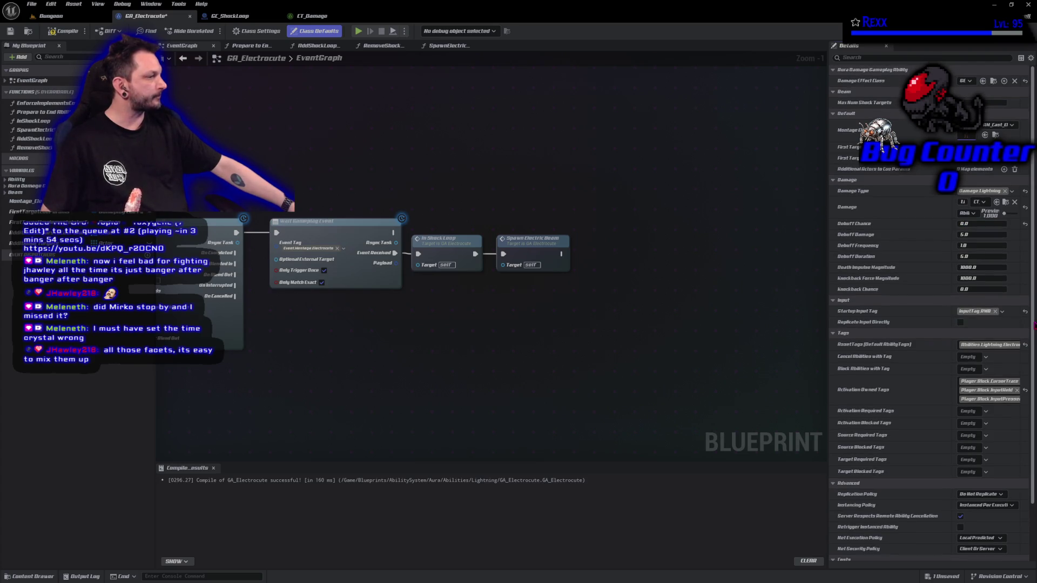
pyautogui.moveTo(1034, 325); pyautogui.dragTo(1031, 347)
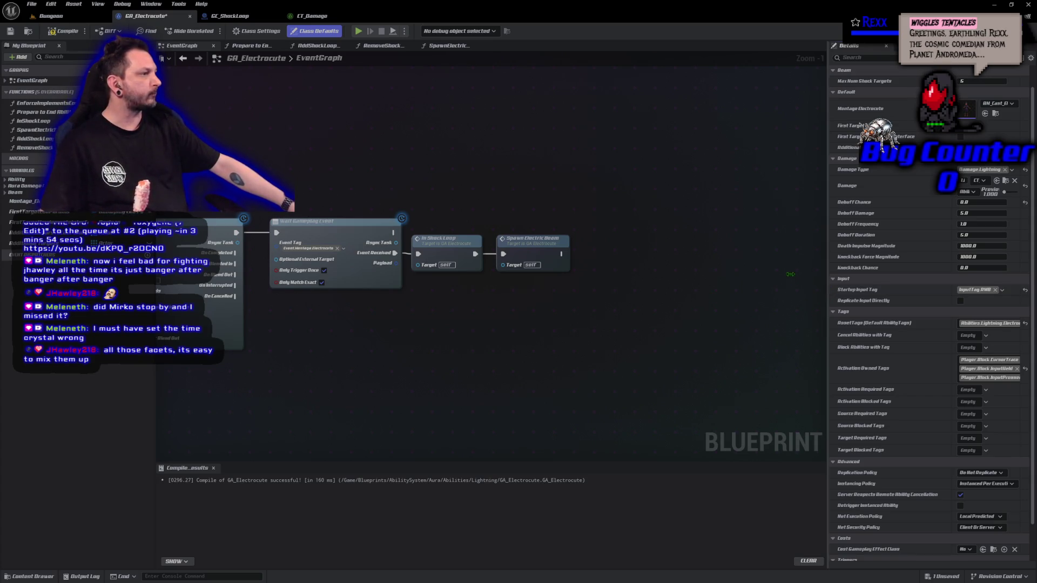
# - Set Instancing Policy to Instanced Per Actor and compile the blueprint
pyautogui.moveTo(810, 289); pyautogui.dragTo(758, 289)
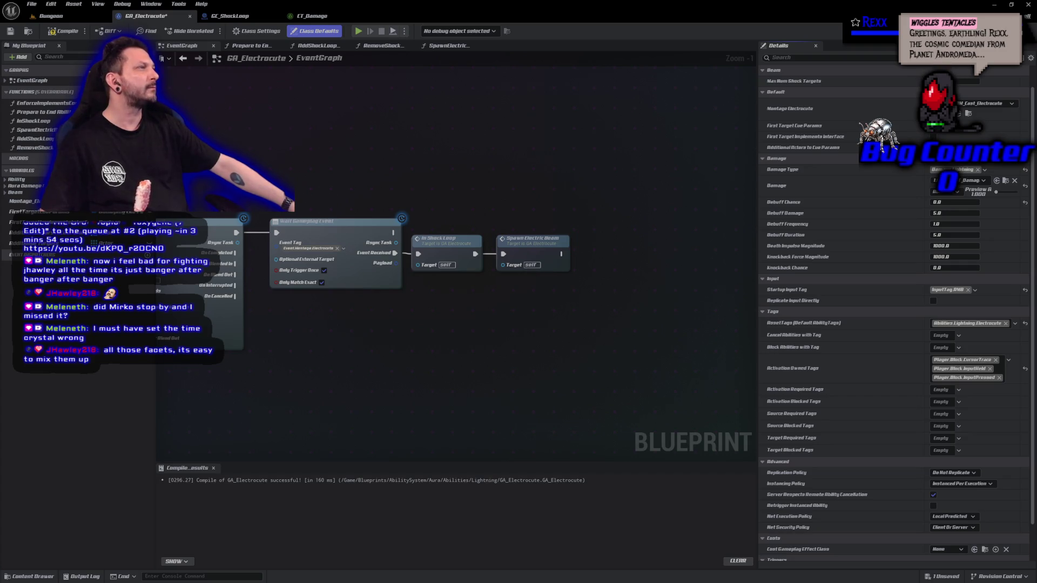
pyautogui.click(962, 484)
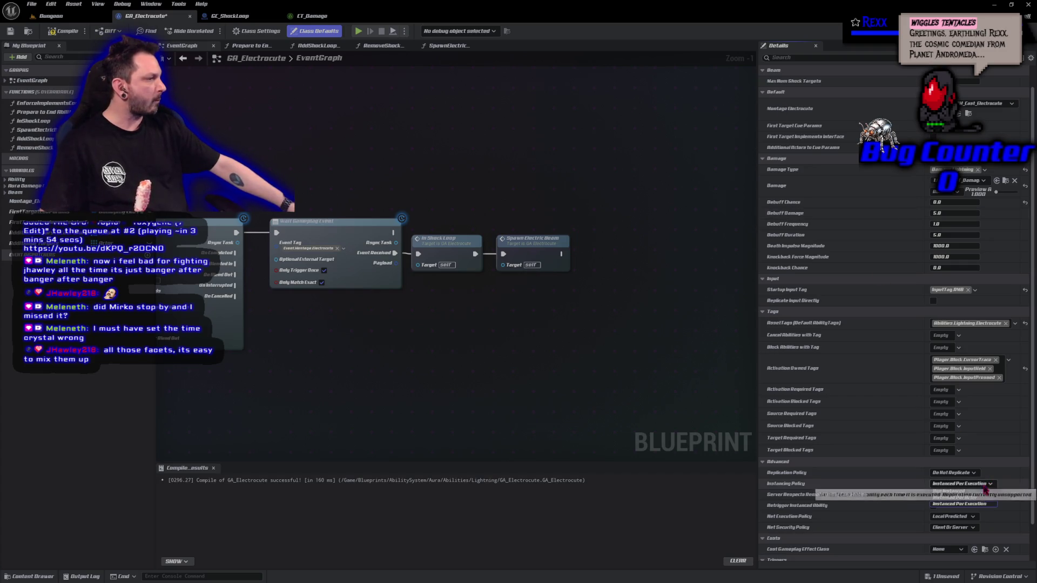
pyautogui.click(961, 497)
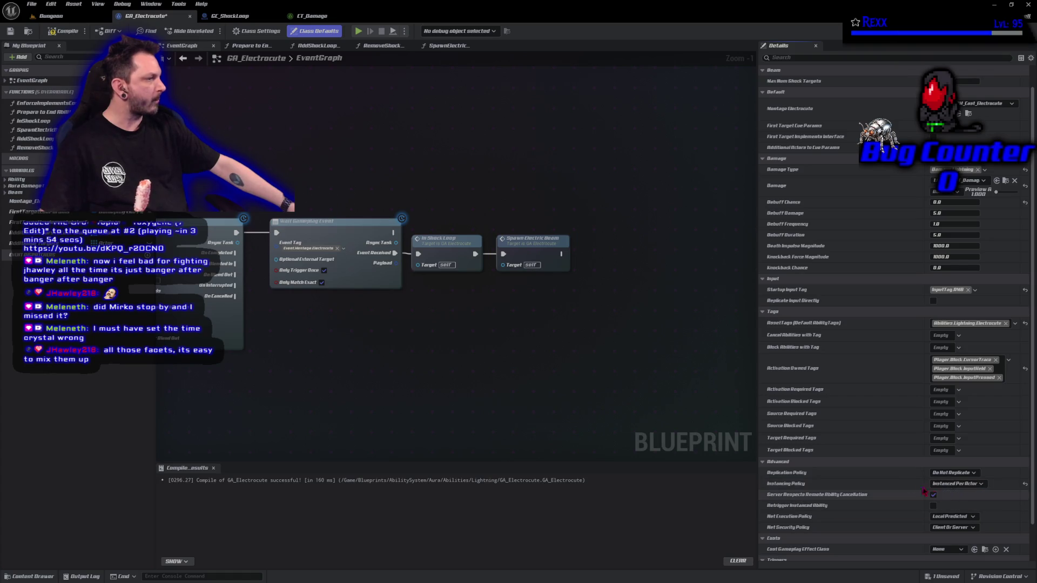
pyautogui.click(61, 30)
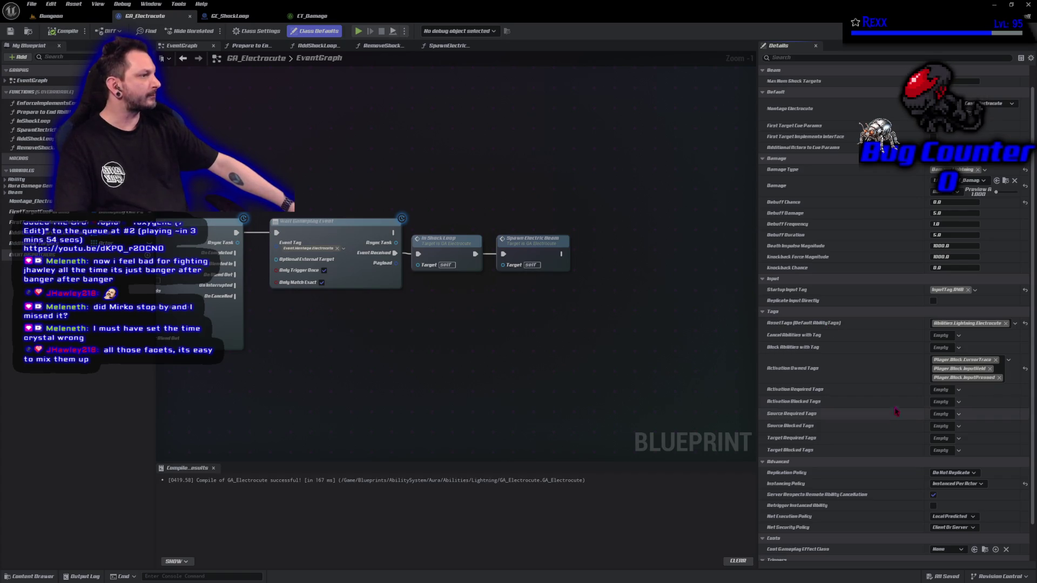
# - In Aura/Abilities/Lightning, create a new Blueprint class with GameplayEffect as its parent
pyautogui.scroll(-2, 1034, 282)
pyautogui.scroll(-1, 1035, 282)
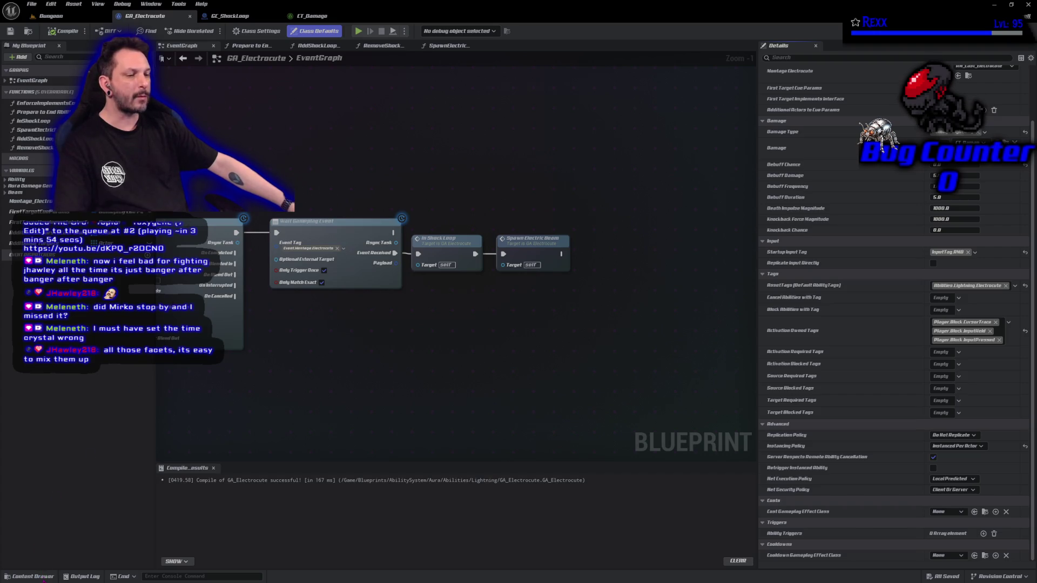
pyautogui.click(32, 577)
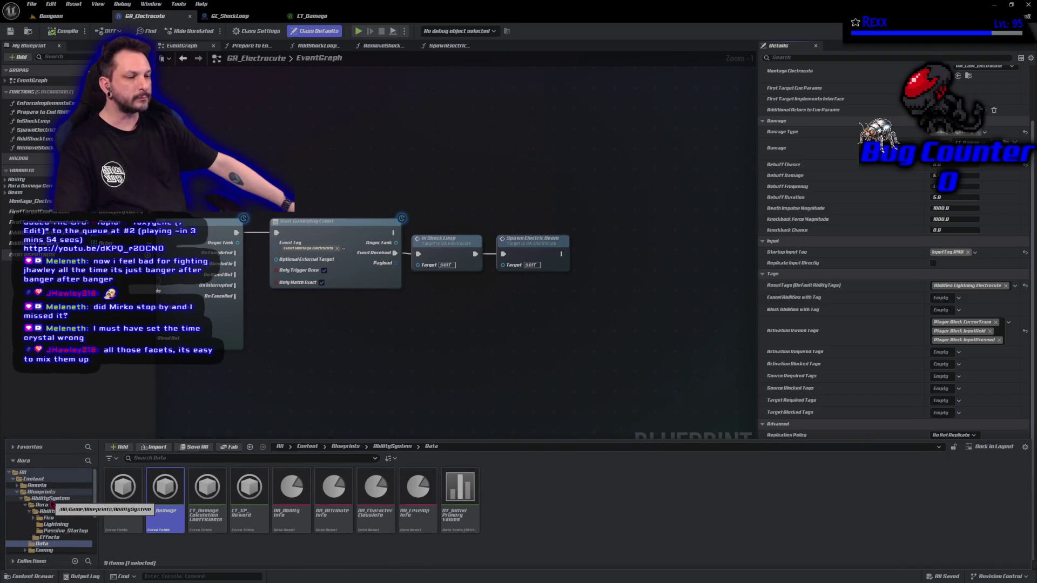
pyautogui.click(56, 525)
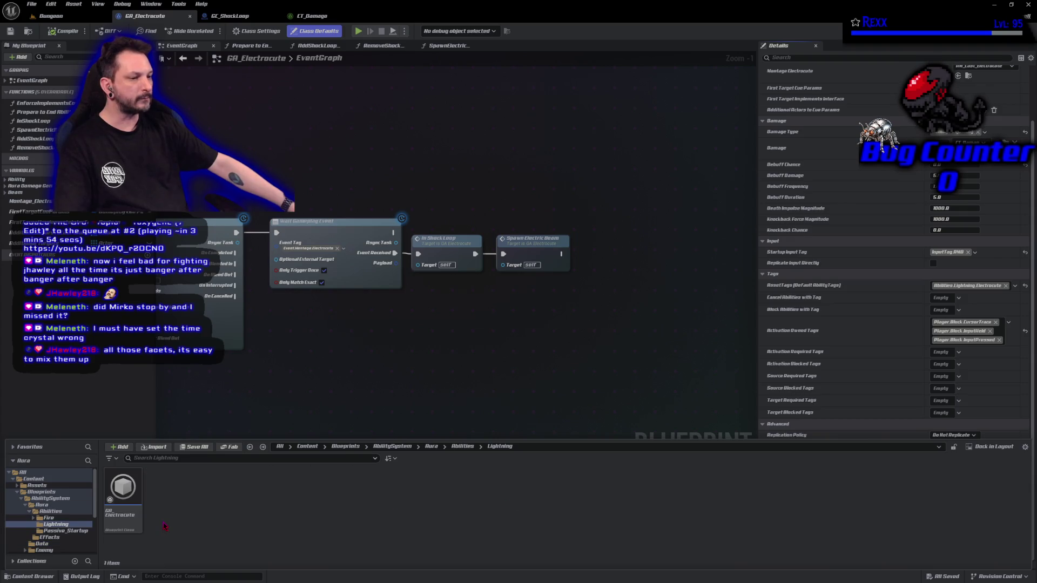
pyautogui.rightClick(165, 526)
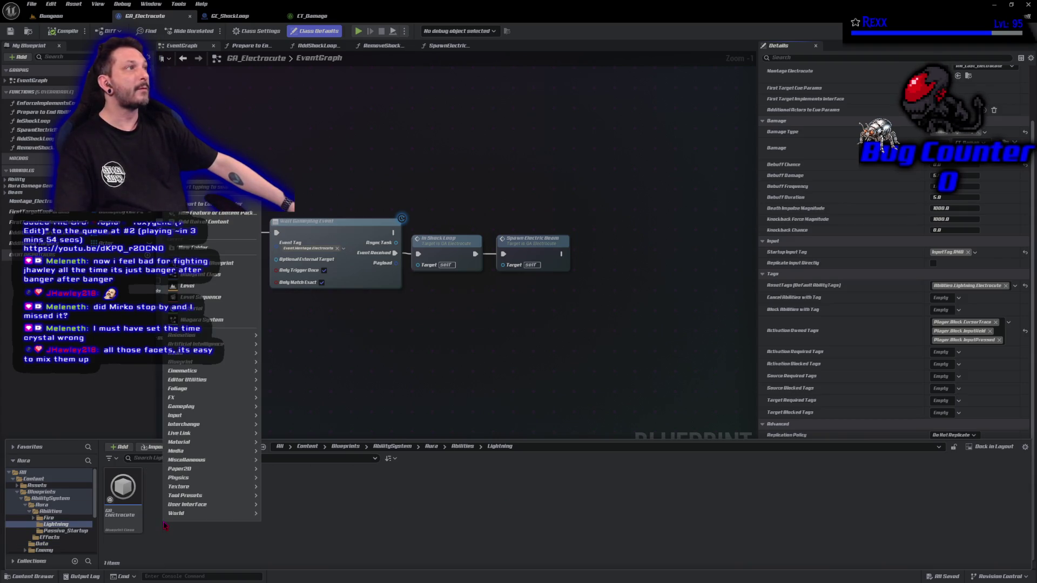
pyautogui.click(195, 270)
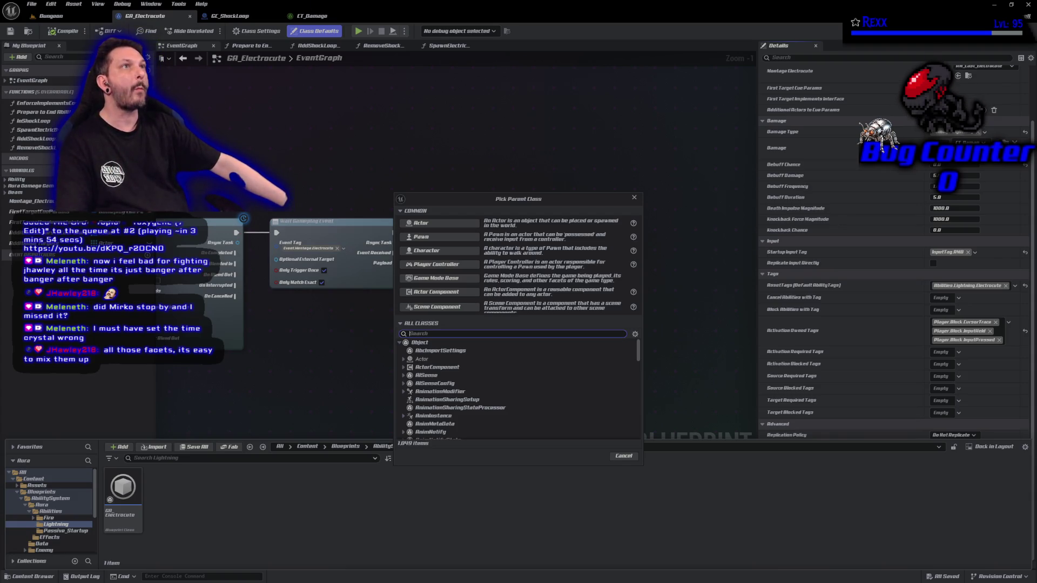
pyautogui.write('g')
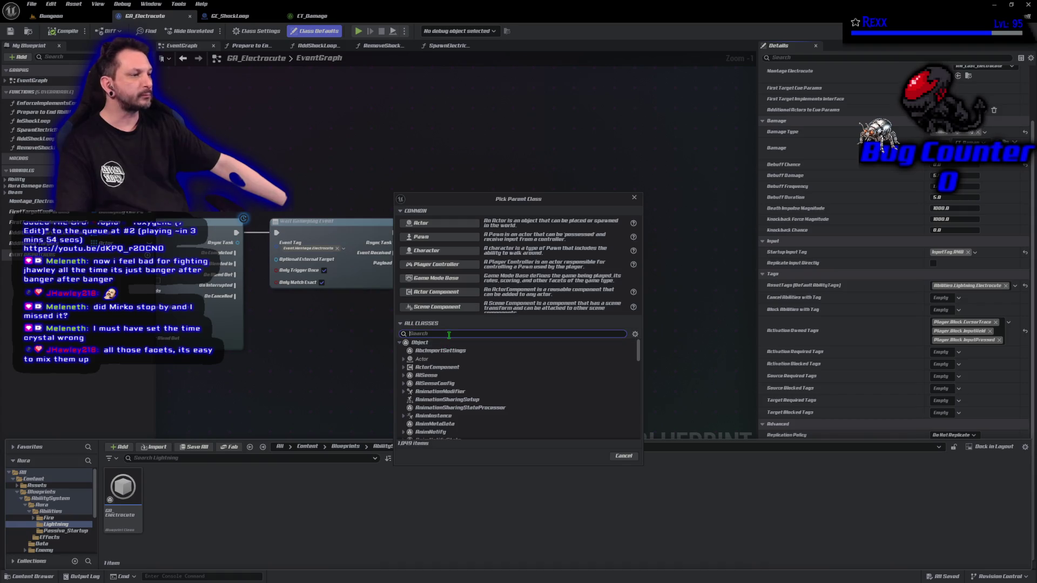
pyautogui.write('a')
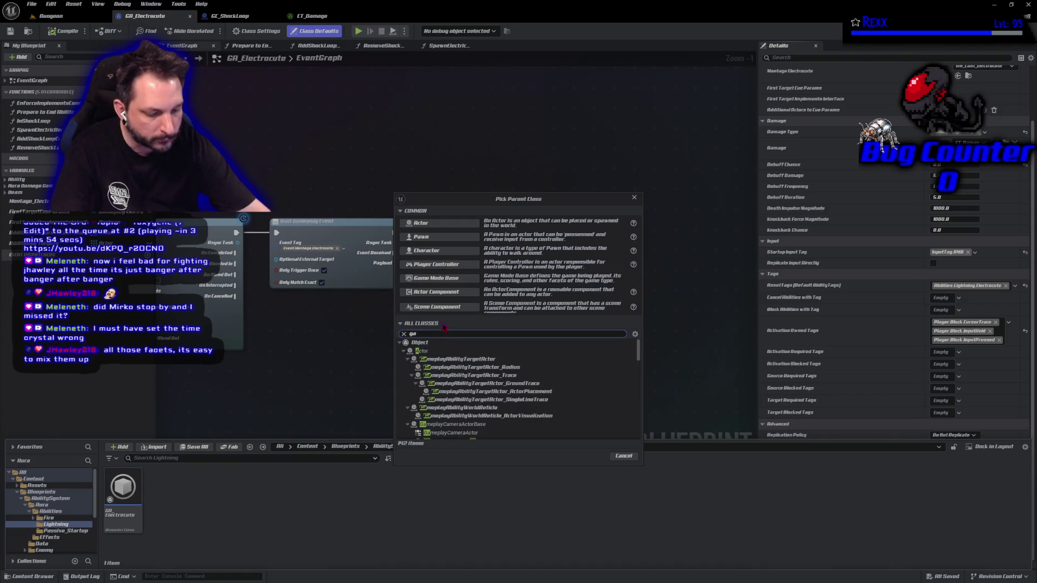
pyautogui.write('mepl')
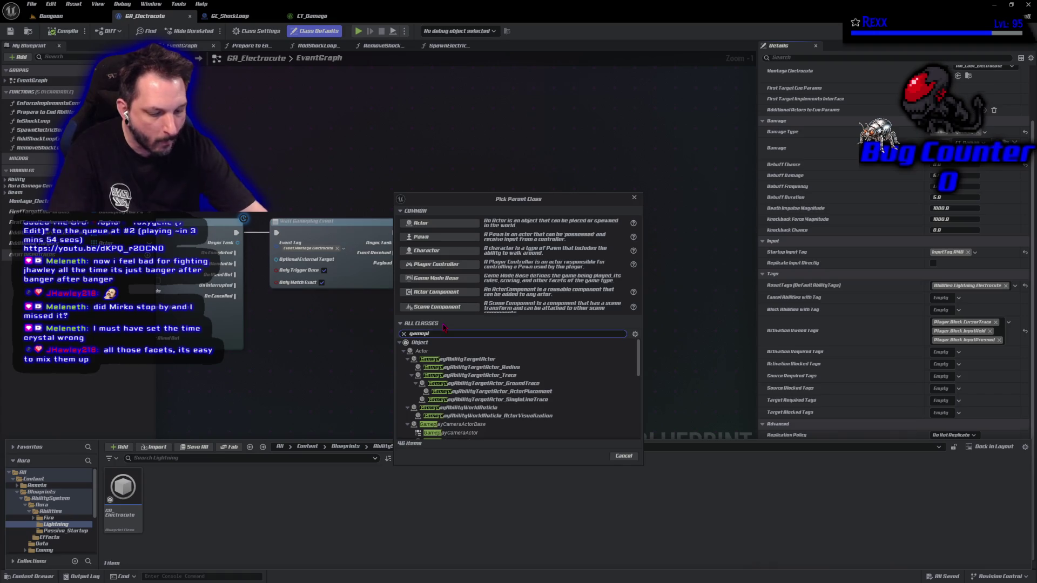
pyautogui.write('ayEffect')
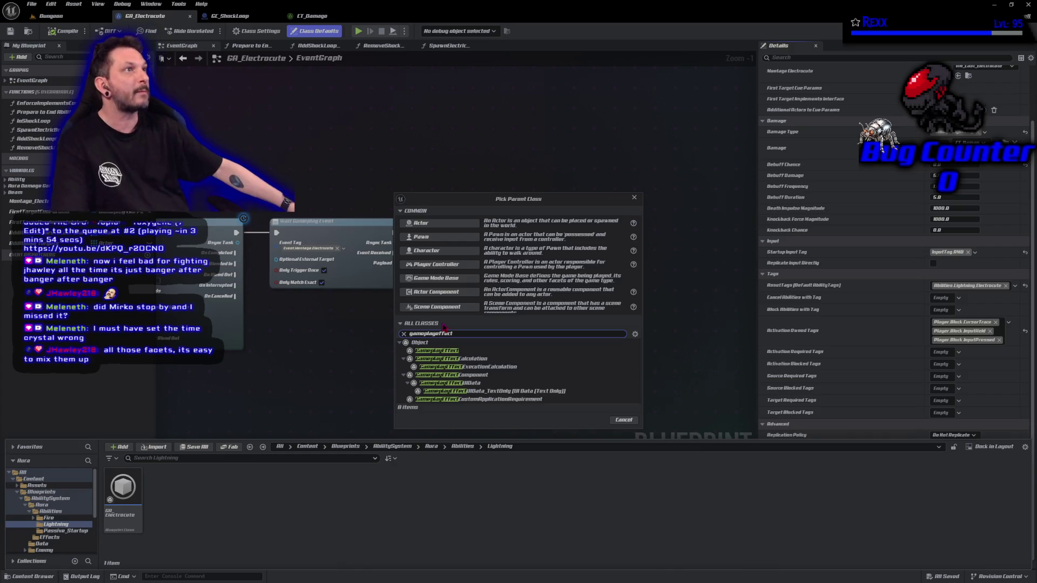
pyautogui.click(454, 351)
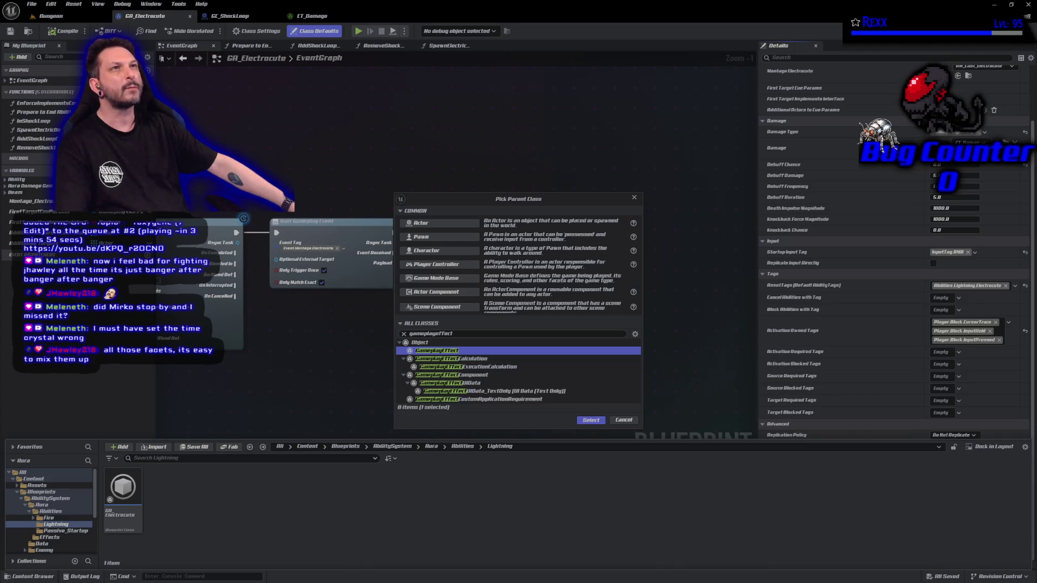
pyautogui.click(594, 421)
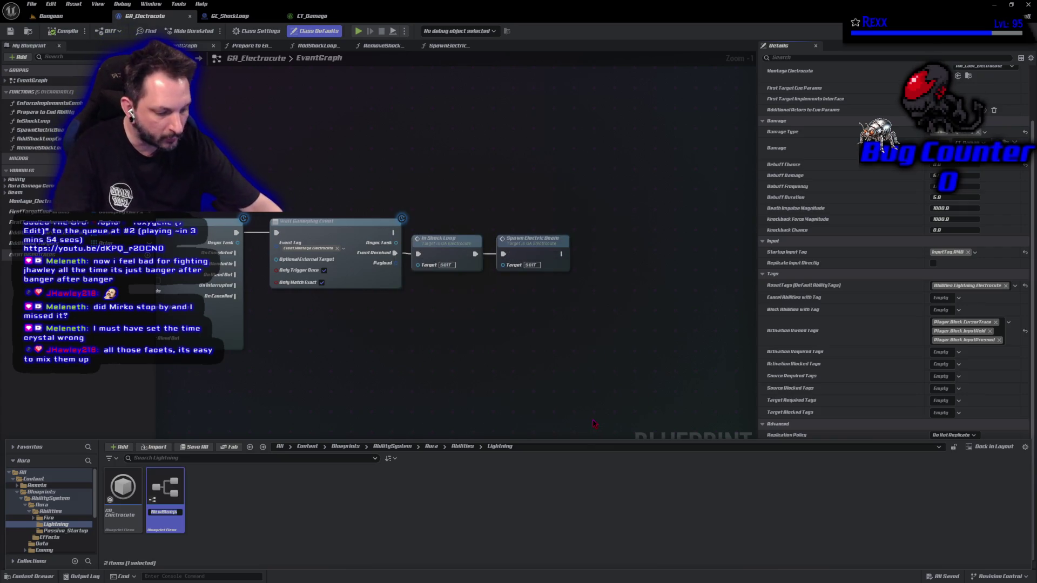
# - Name the new effect GE_Cost_Electrocute and open it in the Blueprint editor
pyautogui.write('GC')
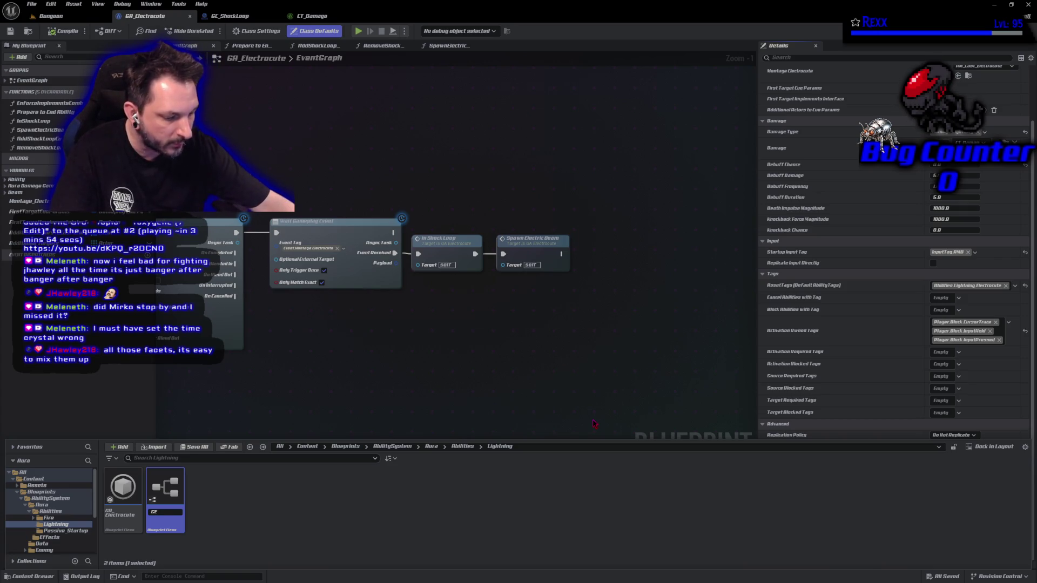
pyautogui.write('_Cost_')
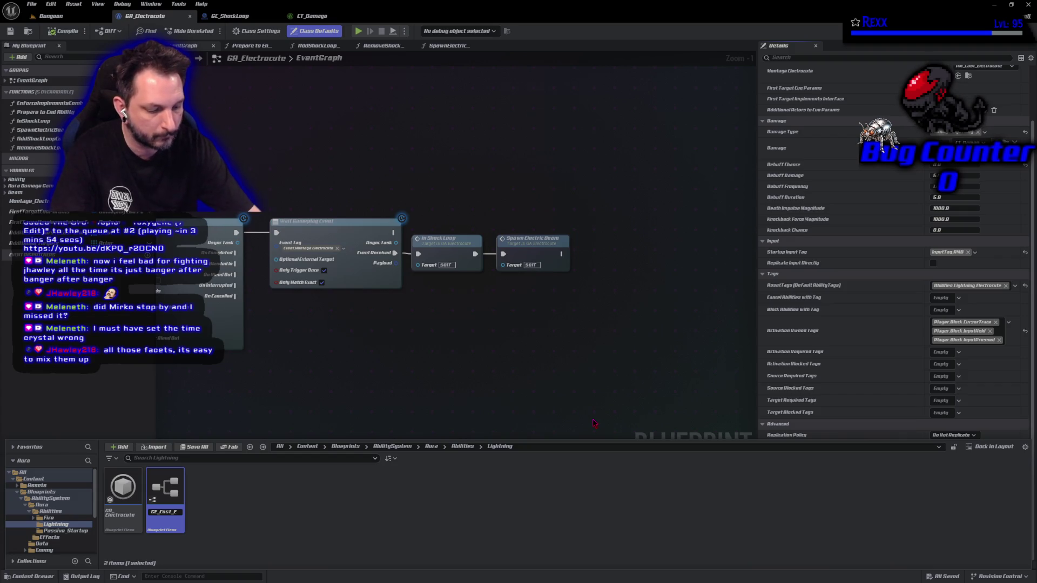
pyautogui.write('Electrocut')
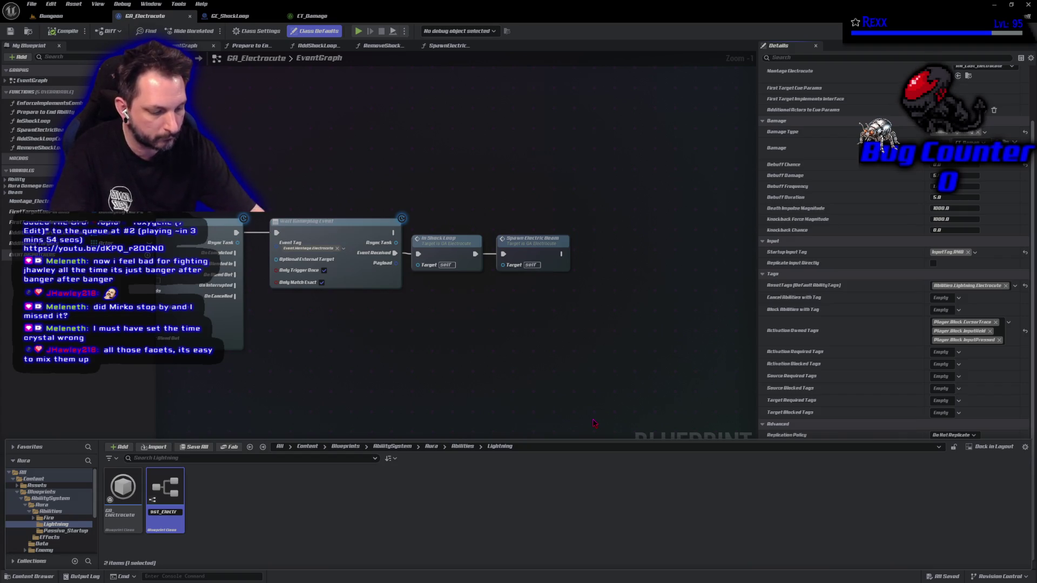
pyautogui.write('e')
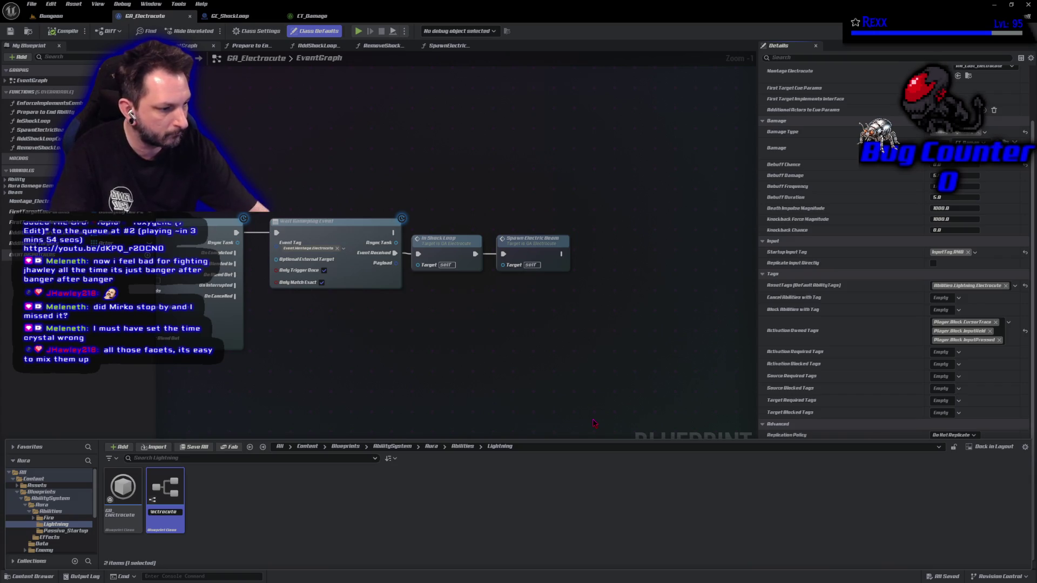
pyautogui.press('Return')
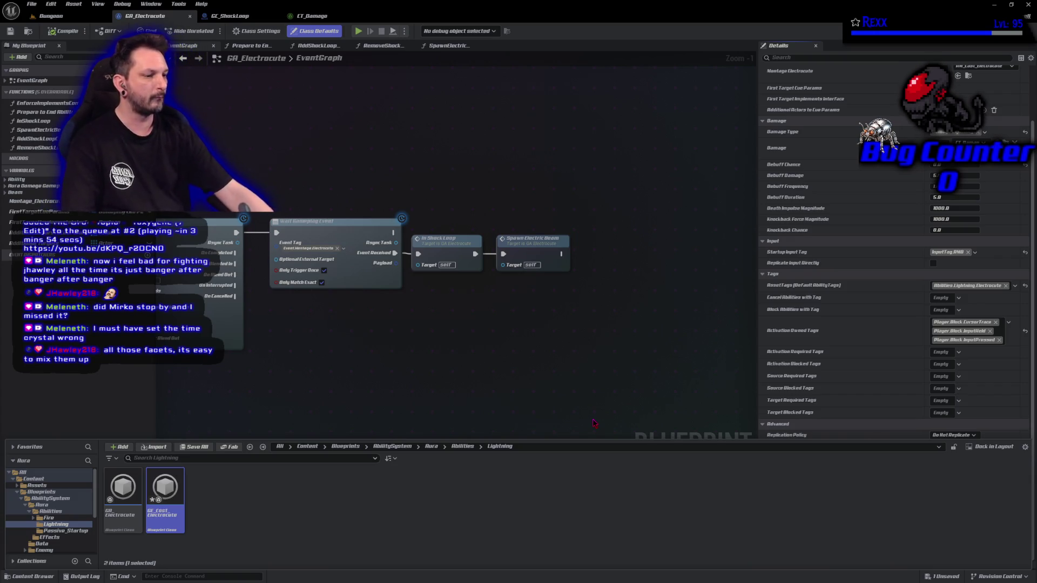
pyautogui.press('Return')
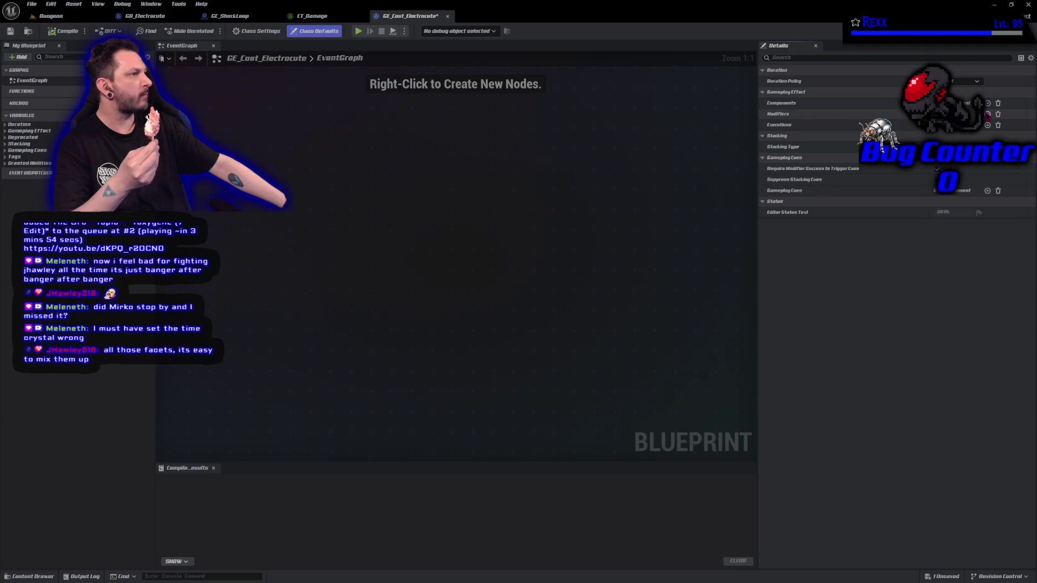
# - Add a modifier to GE_Cost_Electrocute targeting AuraAttributeSet.Mana
pyautogui.click(988, 114)
pyautogui.click(786, 125)
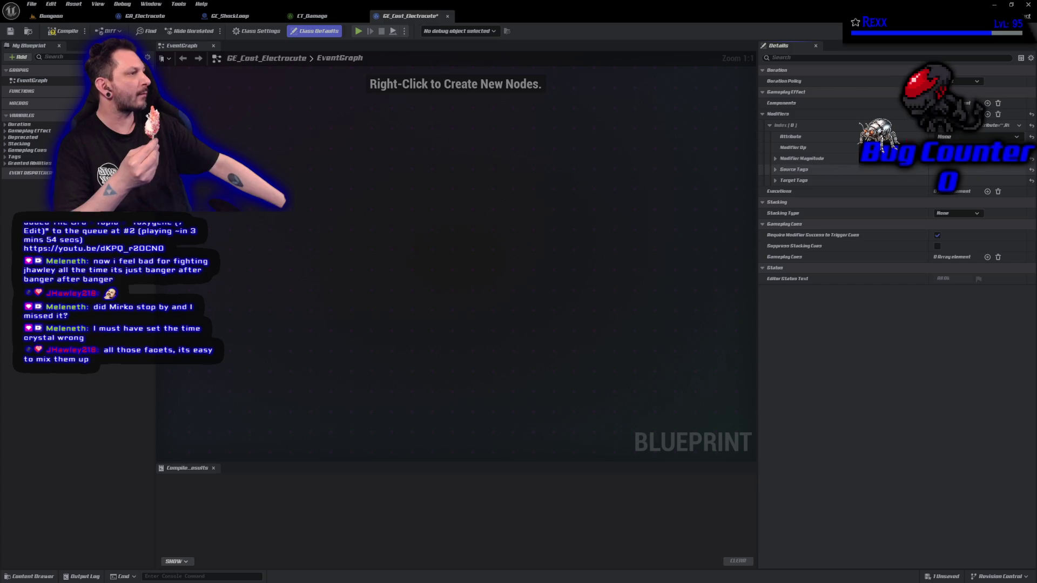
pyautogui.click(951, 137)
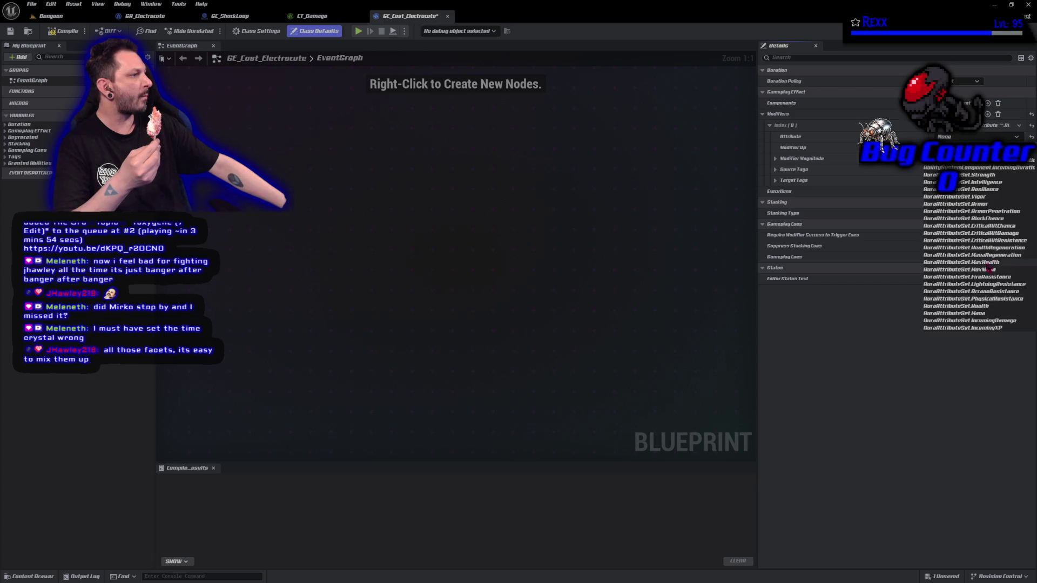
pyautogui.click(979, 313)
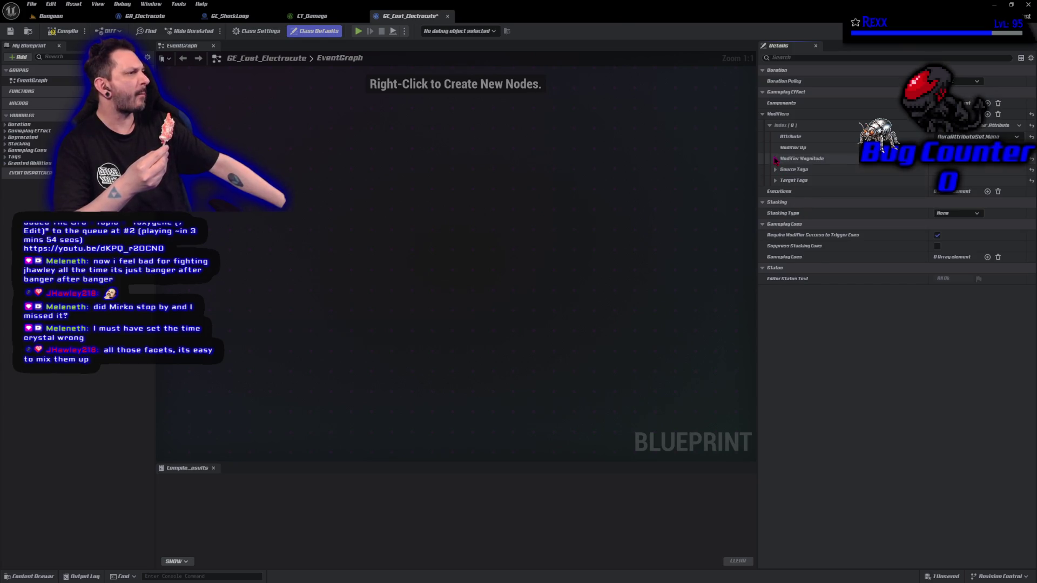
# - Draw the modifier's magnitude from the CT_Cost curve table
pyautogui.click(775, 159)
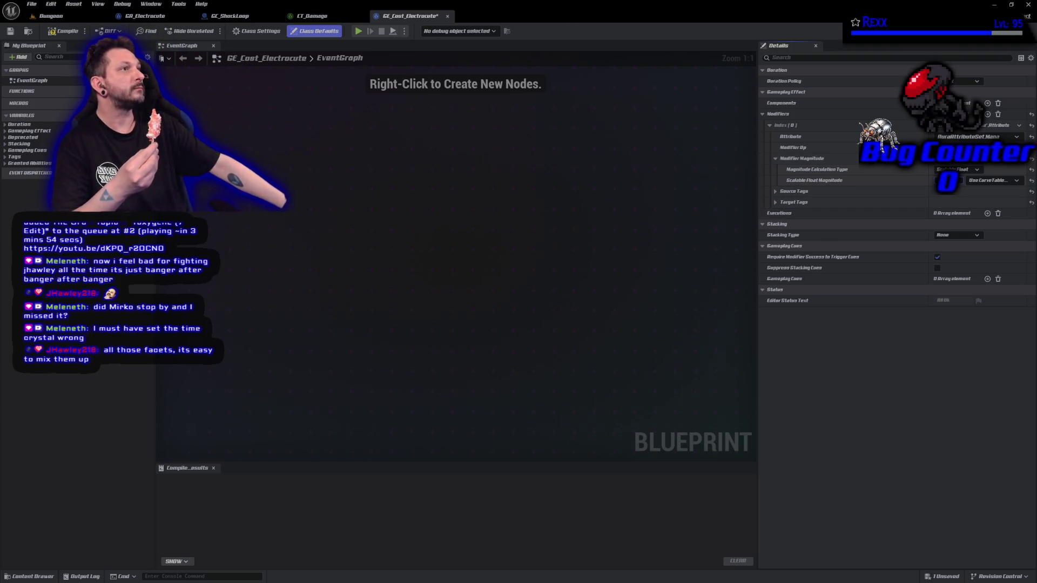
pyautogui.click(1003, 184)
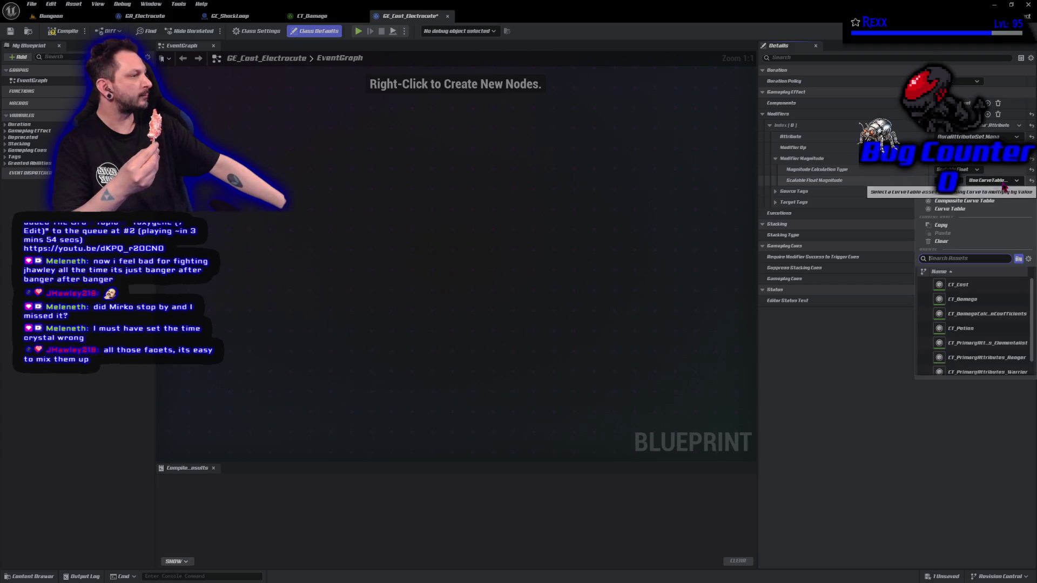
pyautogui.click(977, 286)
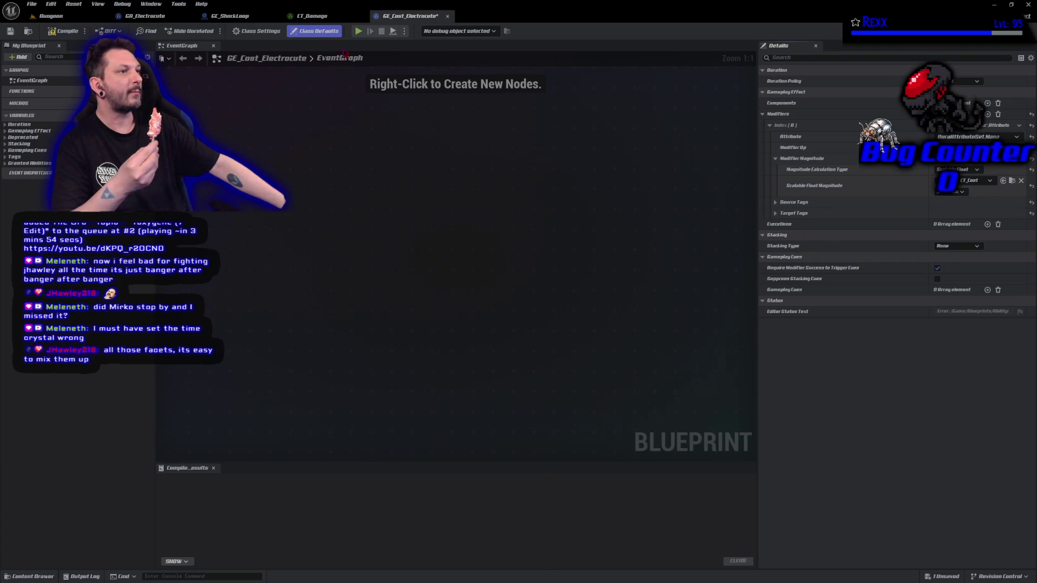
pyautogui.click(30, 576)
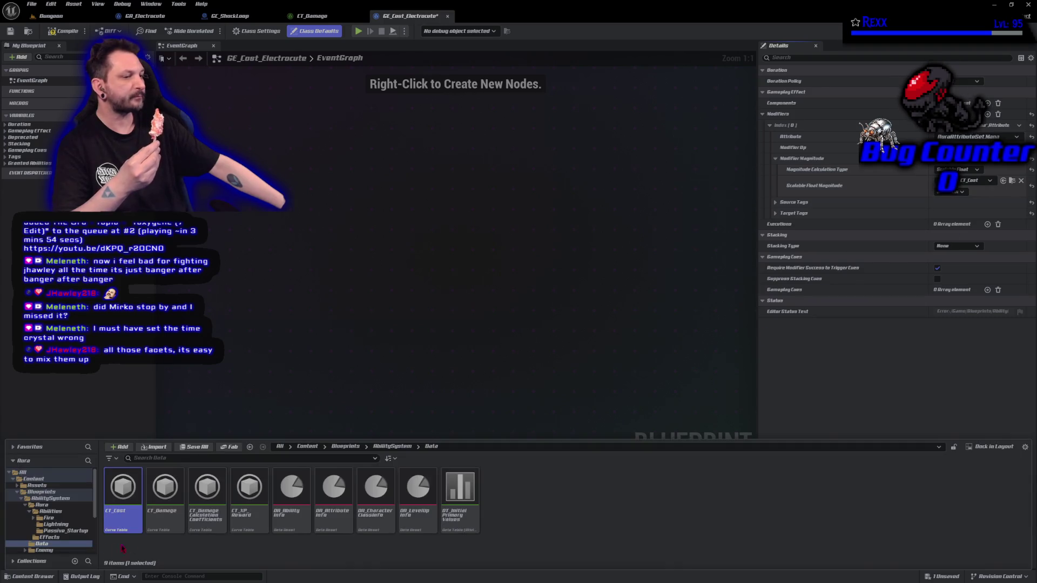
# - Add a curve row named Lightning.Electrocute to CT_Cost and save the table
pyautogui.doubleClick(128, 497)
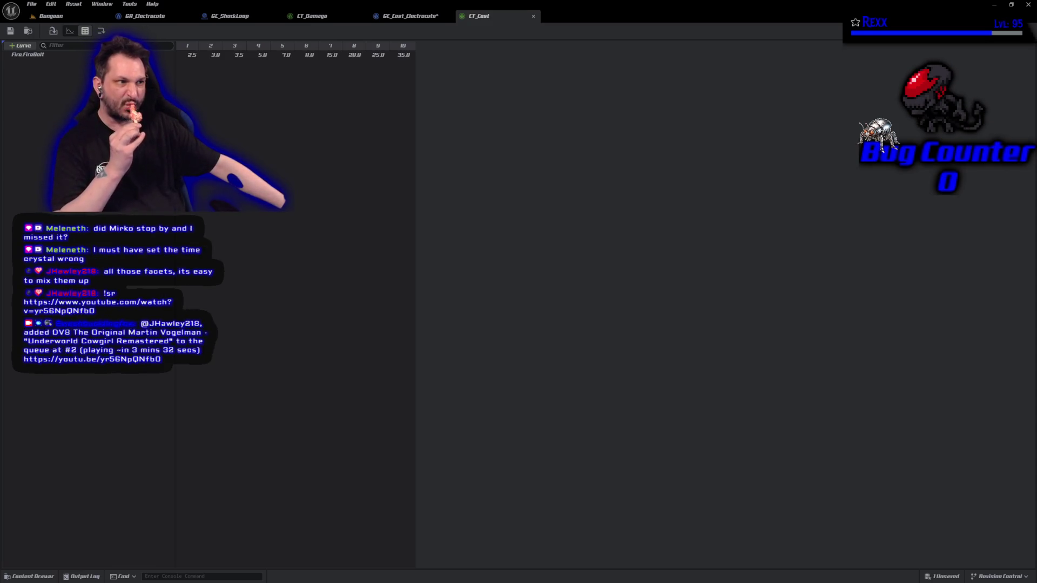
pyautogui.click(21, 45)
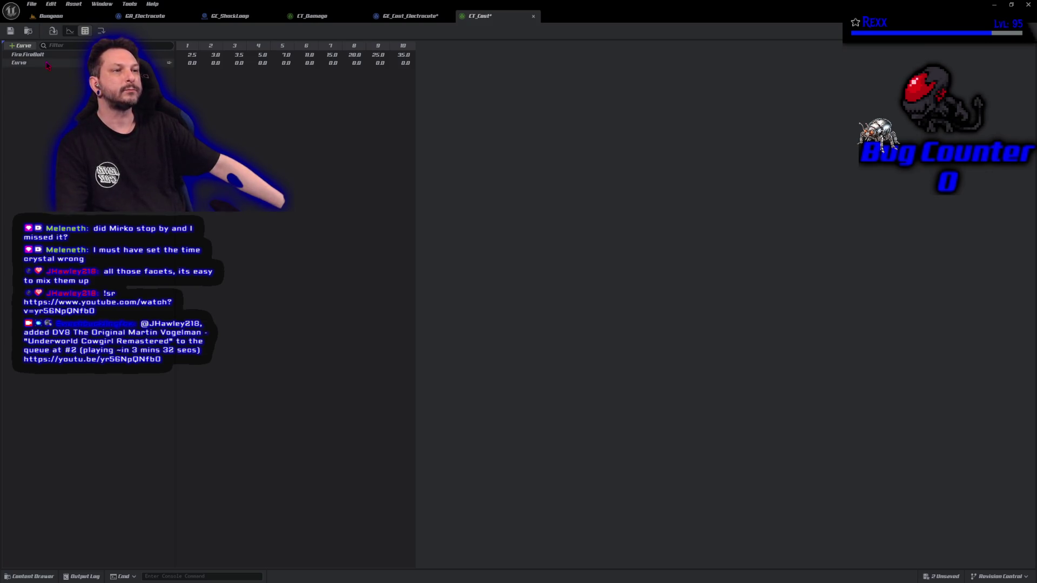
pyautogui.click(28, 64)
pyautogui.rightClick(28, 65)
pyautogui.click(48, 73)
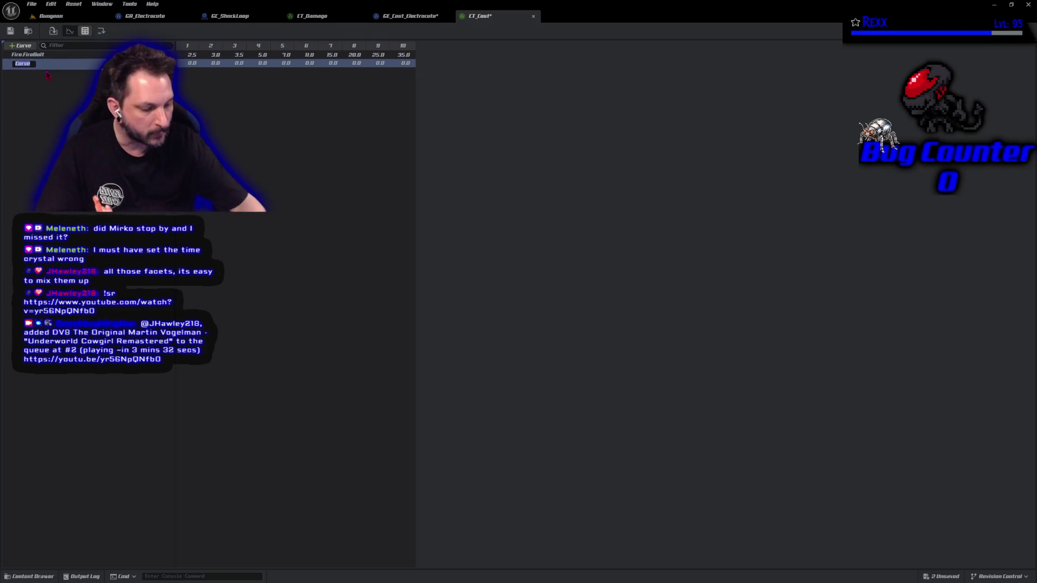
pyautogui.write('Lightning')
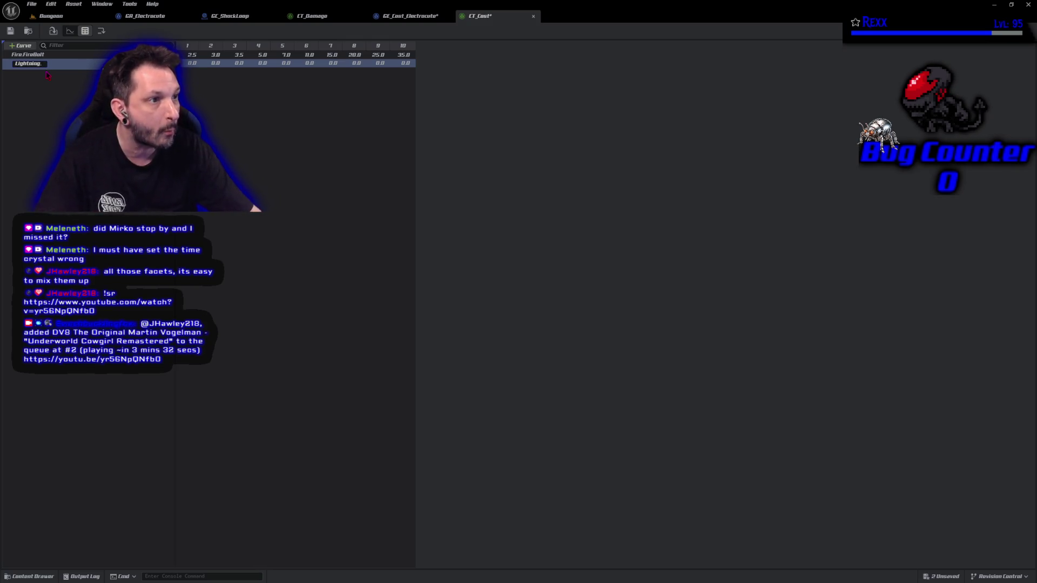
pyautogui.write('.E')
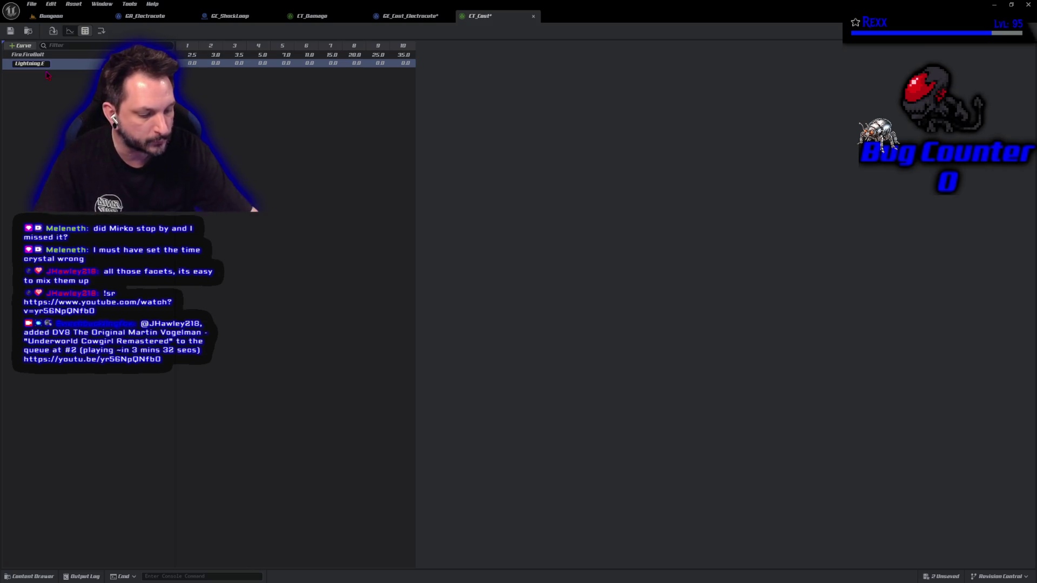
pyautogui.write('lectr')
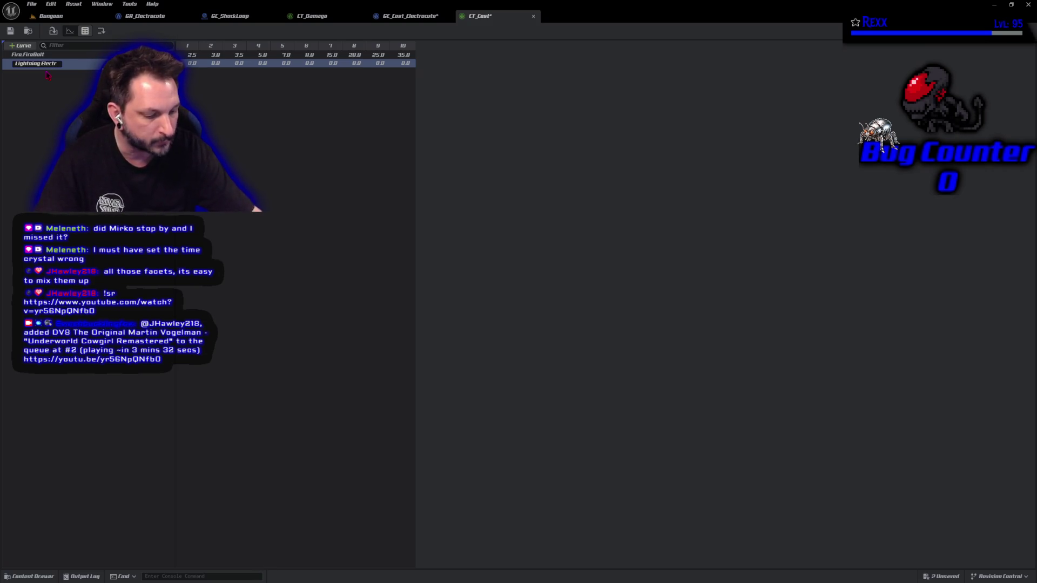
pyautogui.write('ocute')
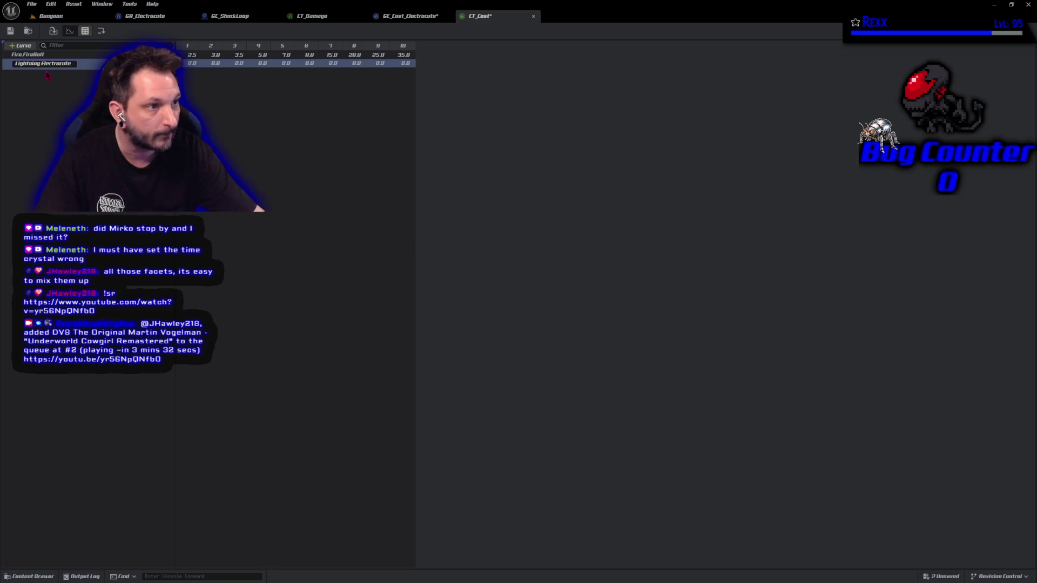
pyautogui.press('Return')
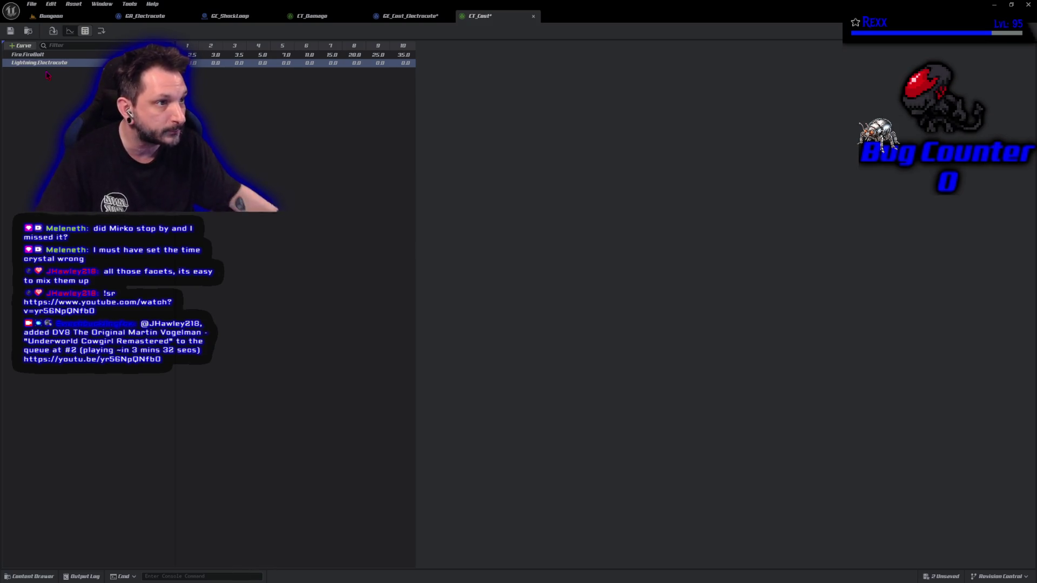
pyautogui.click(10, 31)
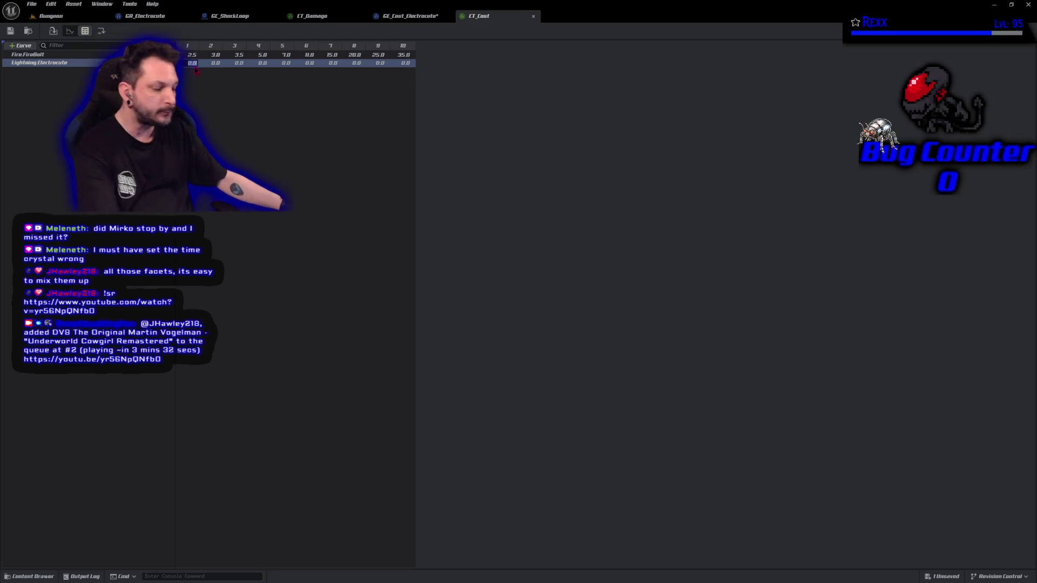
# - Enter Lightning.Electrocute costs 1.0, 1.5, 1.75, 2.0, 2.5 for levels 1–5
pyautogui.press('Return')
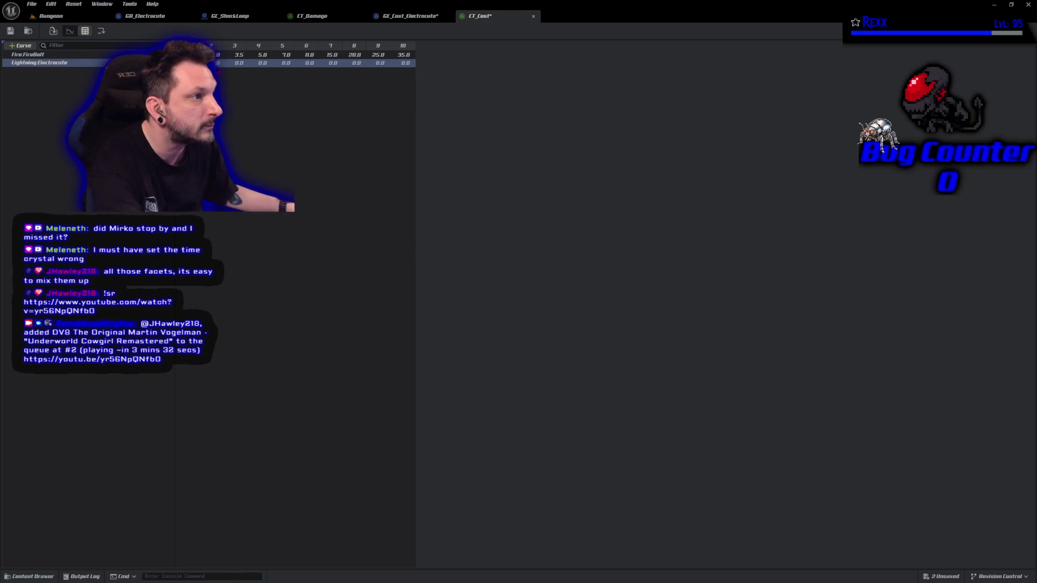
pyautogui.click(218, 63)
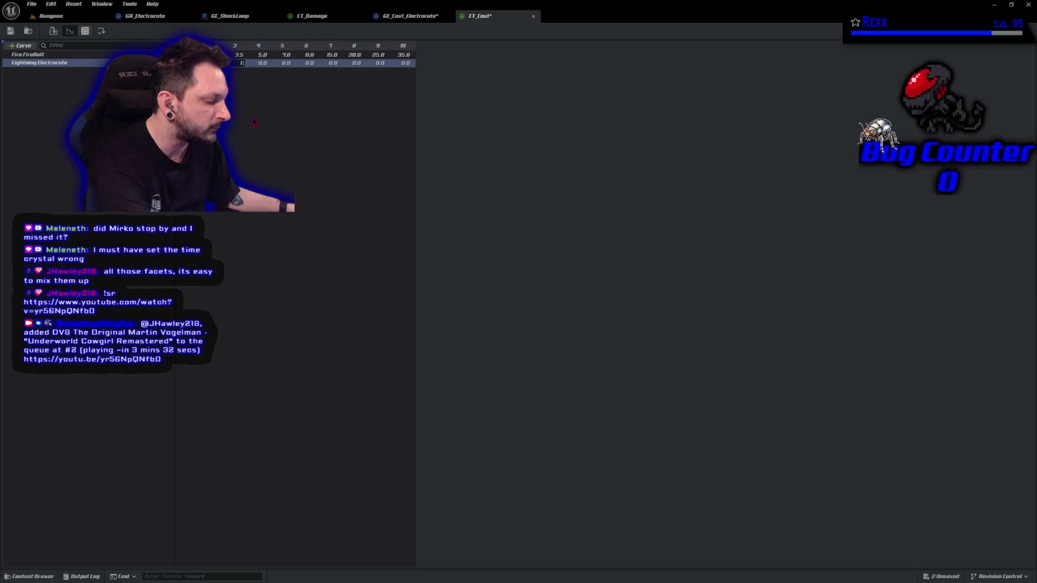
pyautogui.click(262, 62)
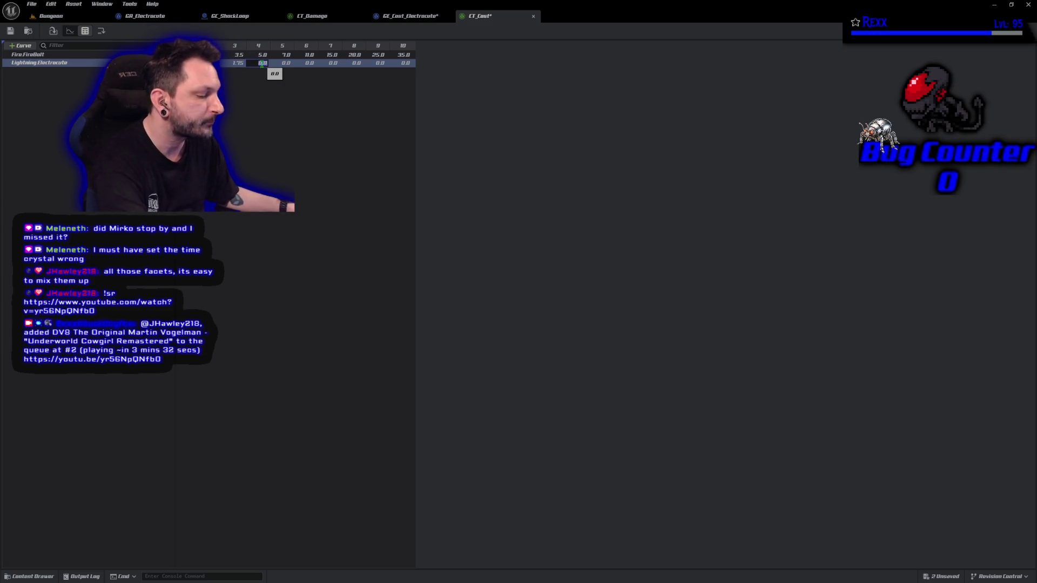
pyautogui.write('2')
pyautogui.click(278, 130)
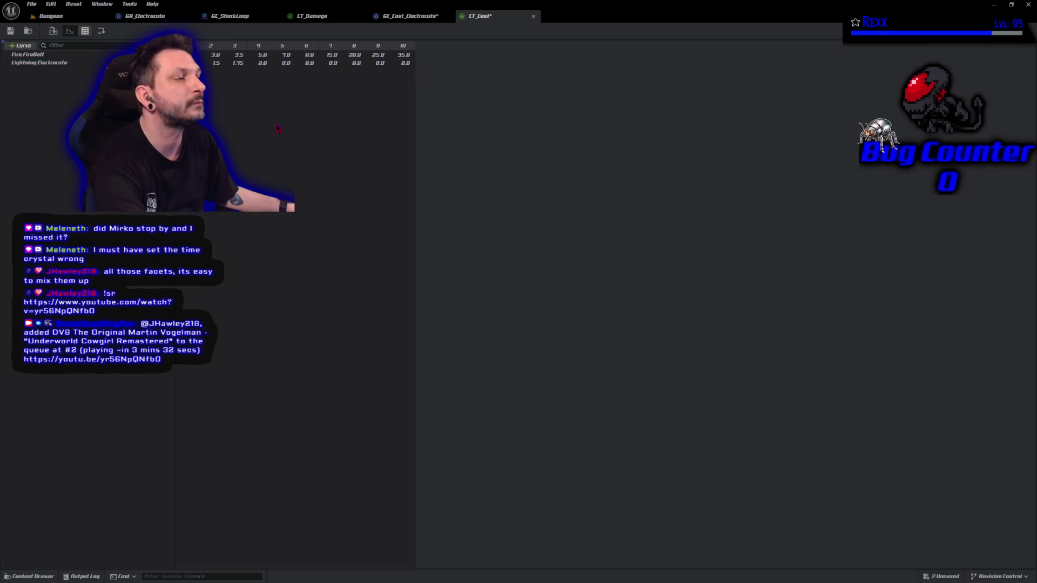
pyautogui.click(286, 63)
pyautogui.write('2.5')
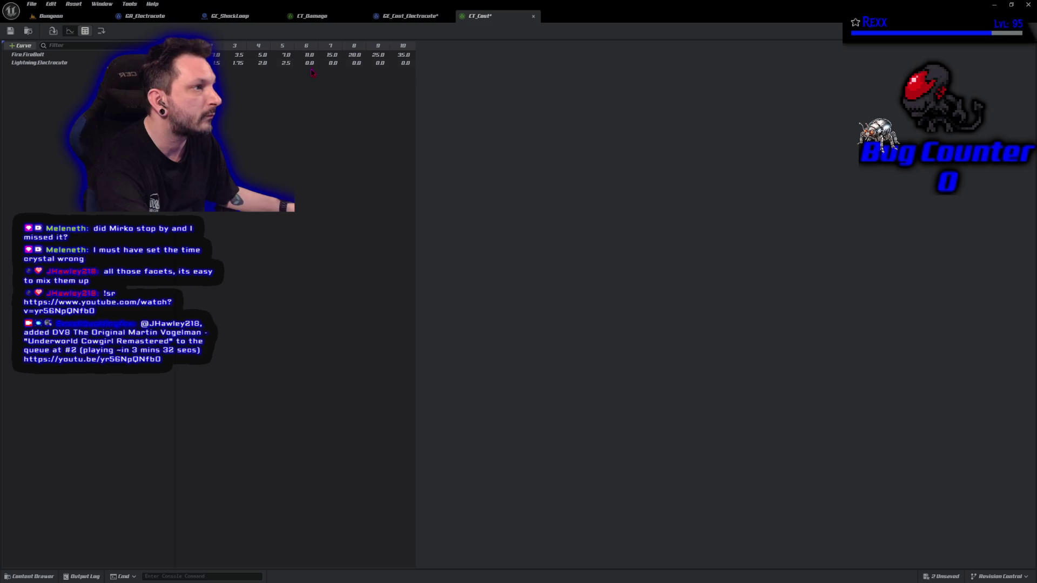
pyautogui.press('Tab')
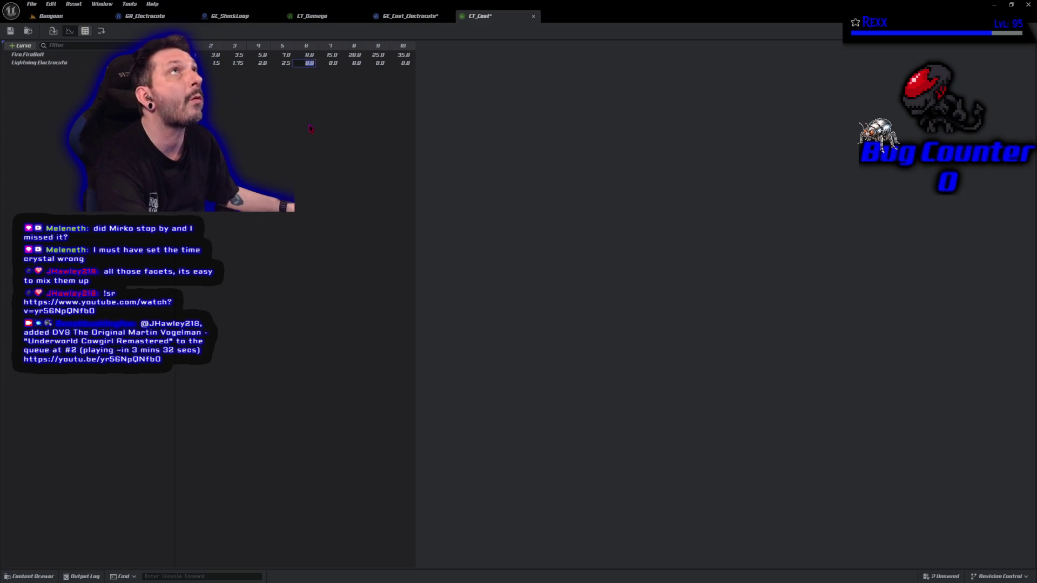
# - Enter costs 3.0, 3.75, 4.5, 5.75, 7.0 for levels 6–10 and save CT_Cost
pyautogui.write('3')
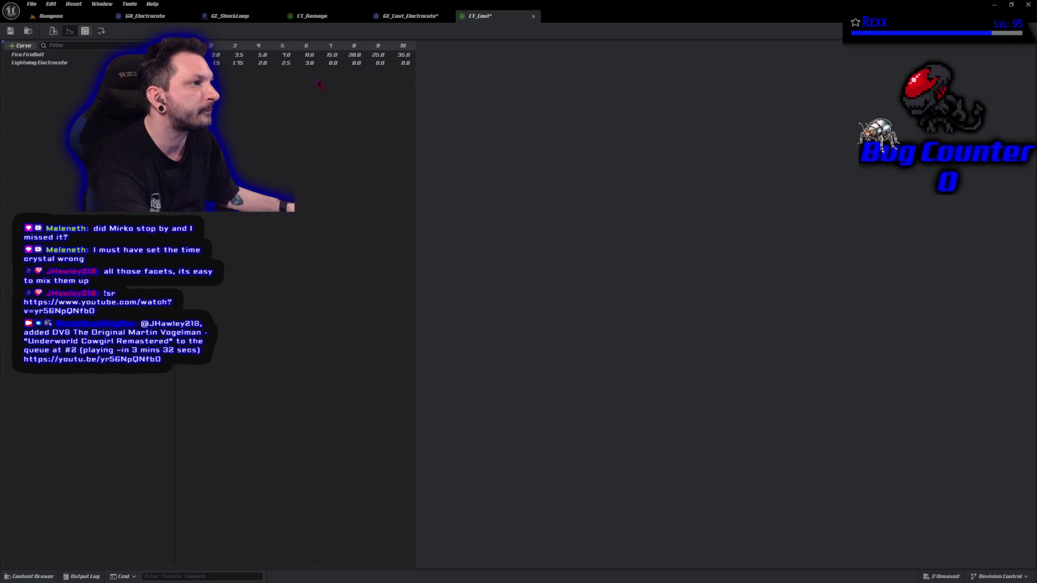
pyautogui.press('Tab')
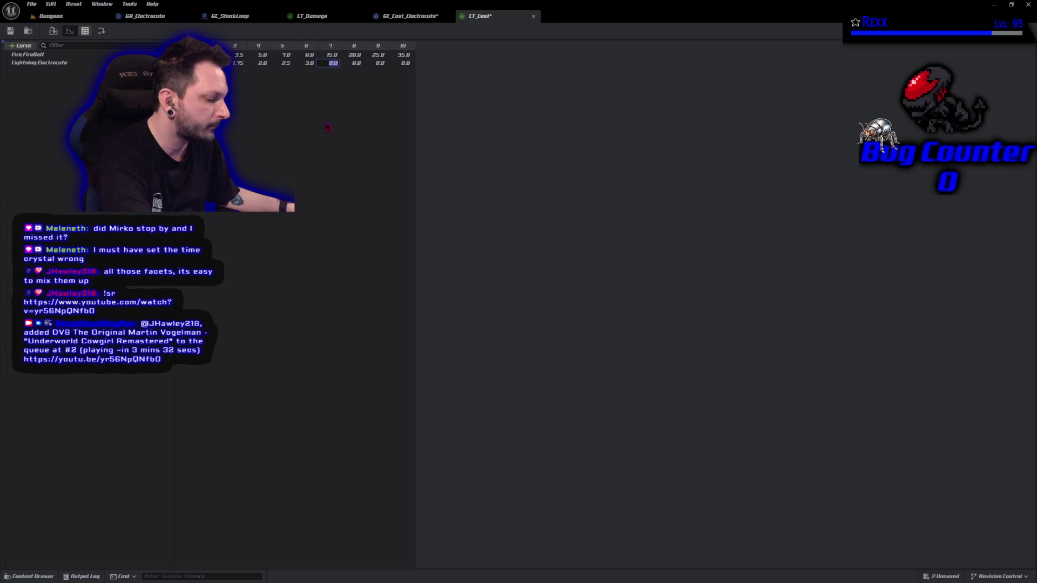
pyautogui.write('3.75')
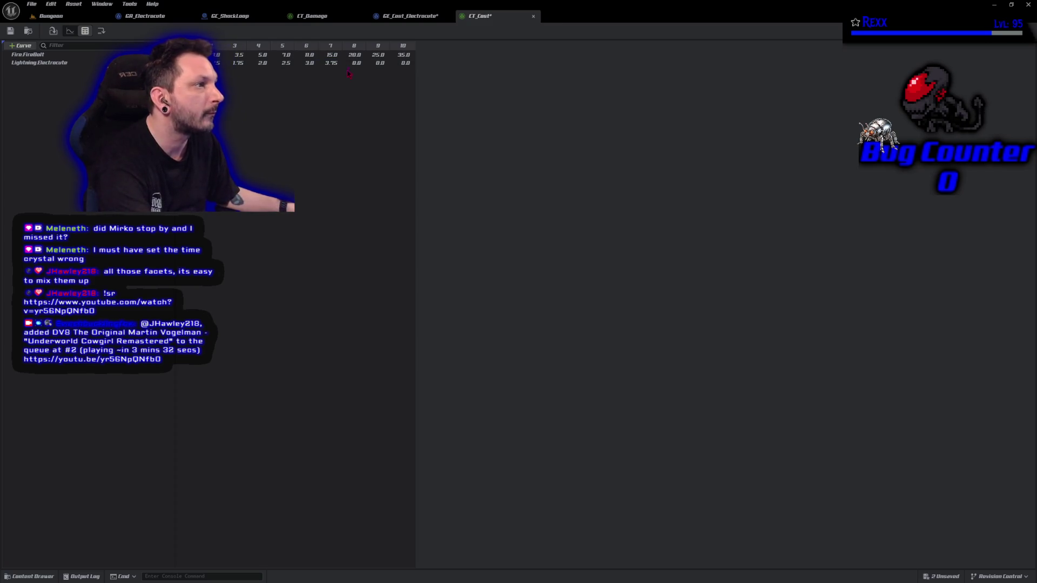
pyautogui.press('Tab')
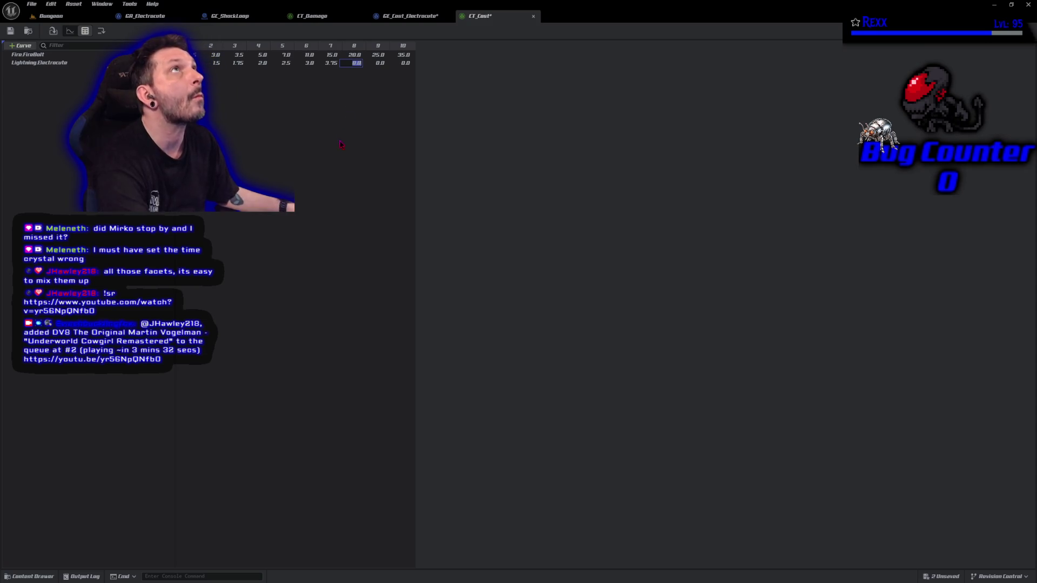
pyautogui.write('4.5')
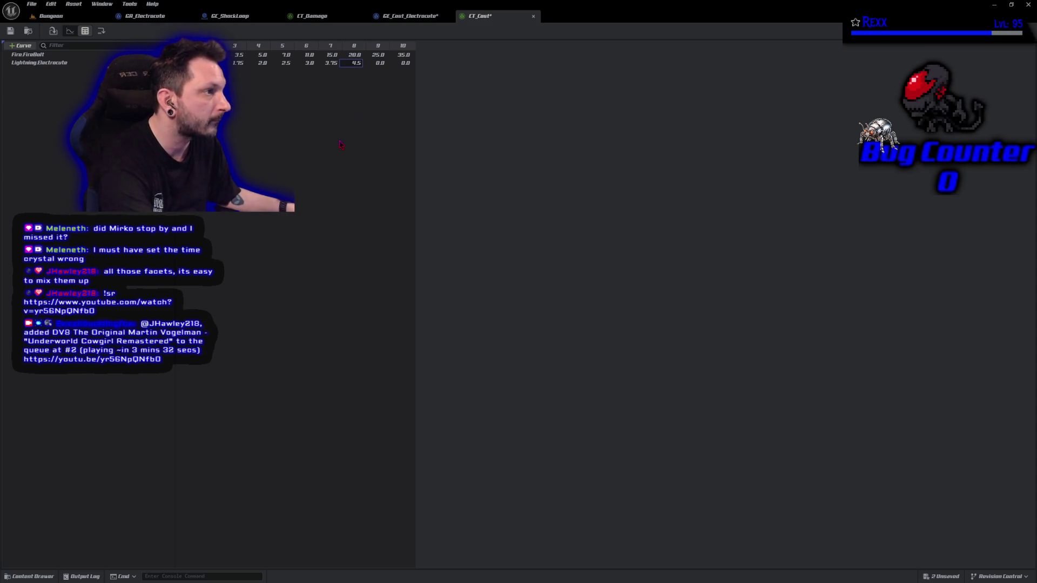
pyautogui.press('Return')
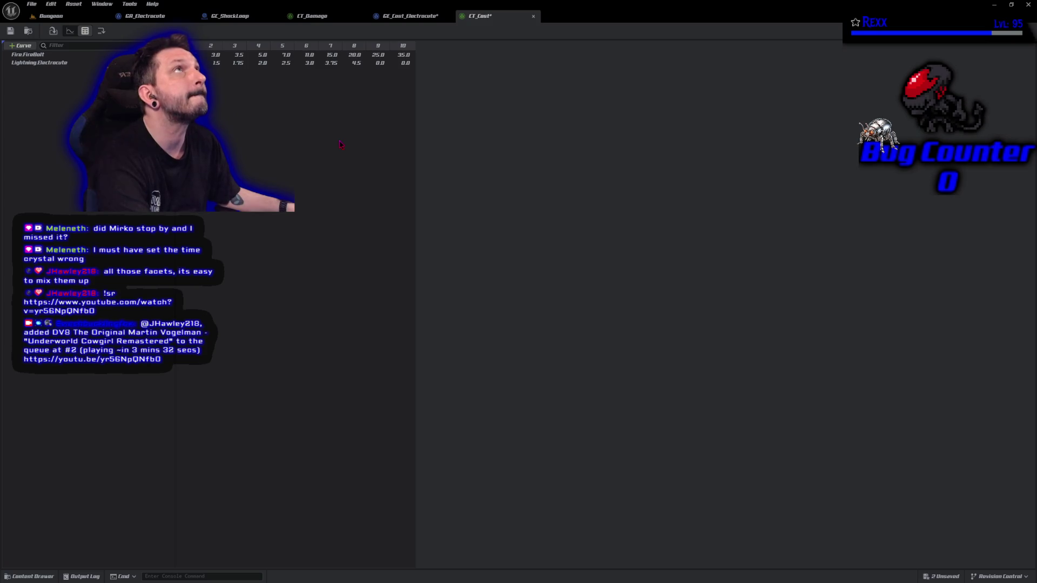
pyautogui.doubleClick(379, 63)
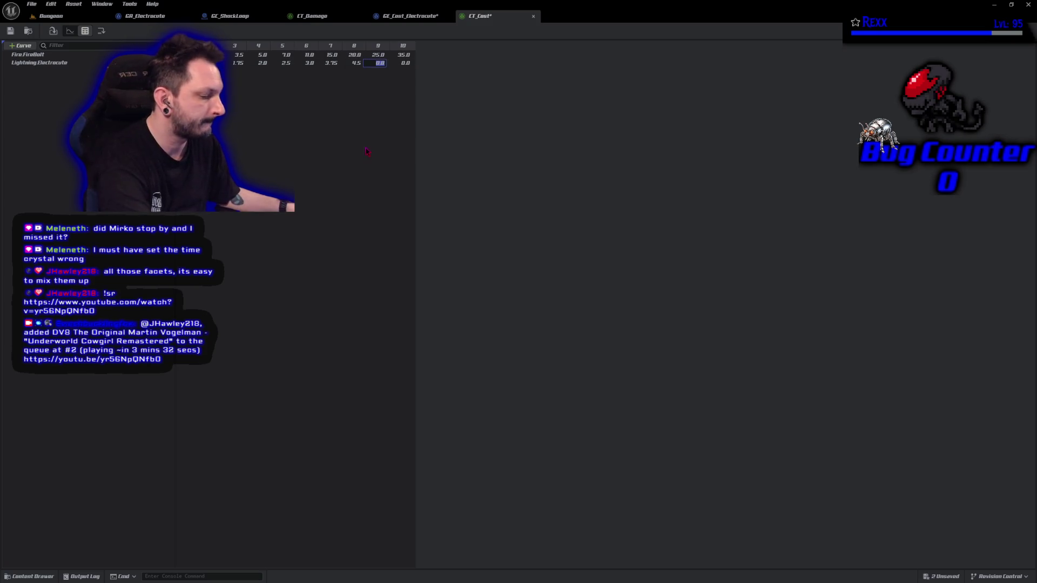
pyautogui.write('5.75')
pyautogui.press('Tab')
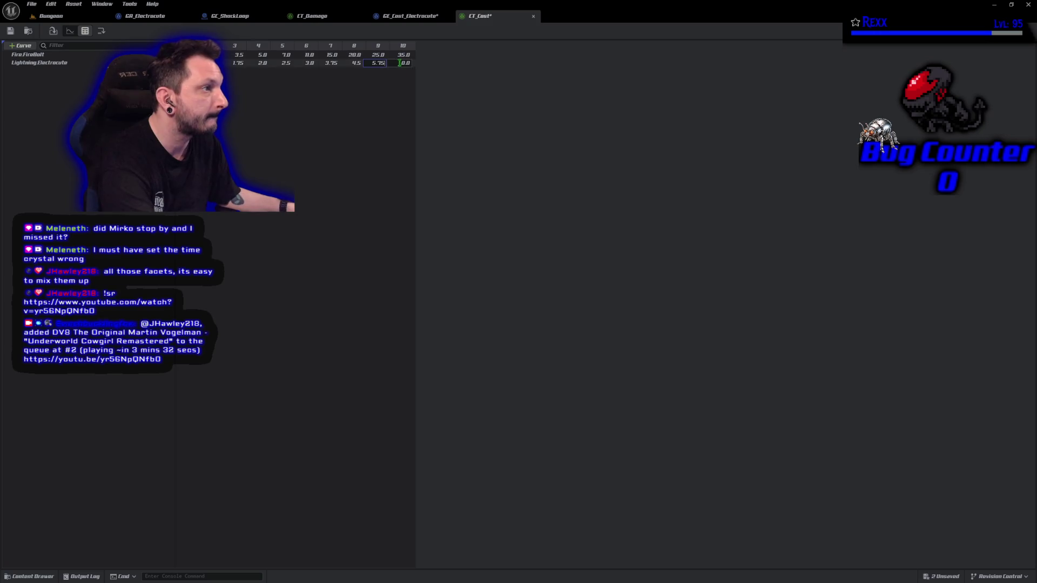
pyautogui.write('7')
pyautogui.press('Return')
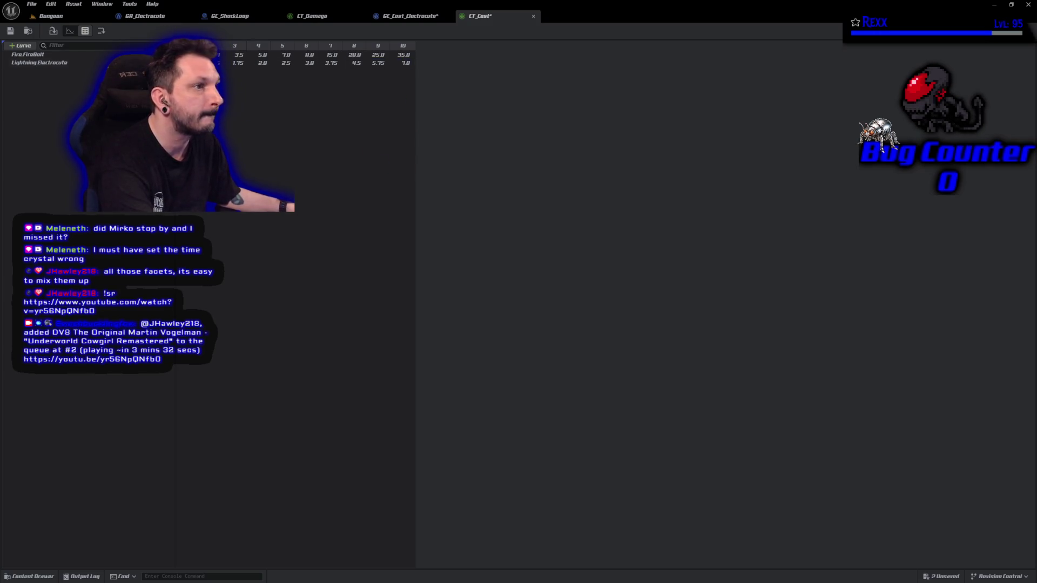
pyautogui.click(10, 31)
pyautogui.click(31, 4)
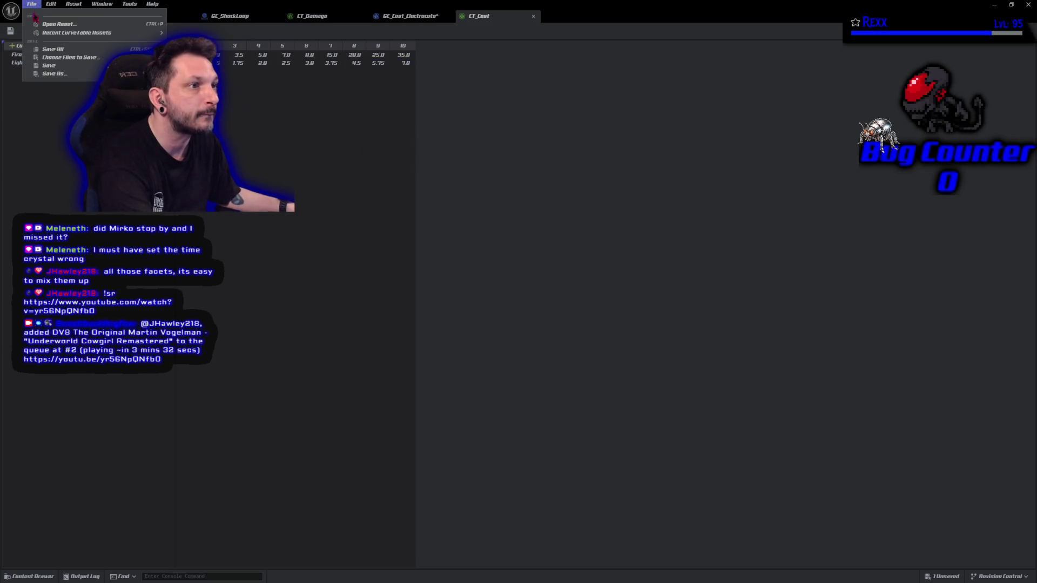
# - Save all assets, dismiss the validation warning and Message Log, and return to GE_Cost_Electrocute
pyautogui.click(40, 49)
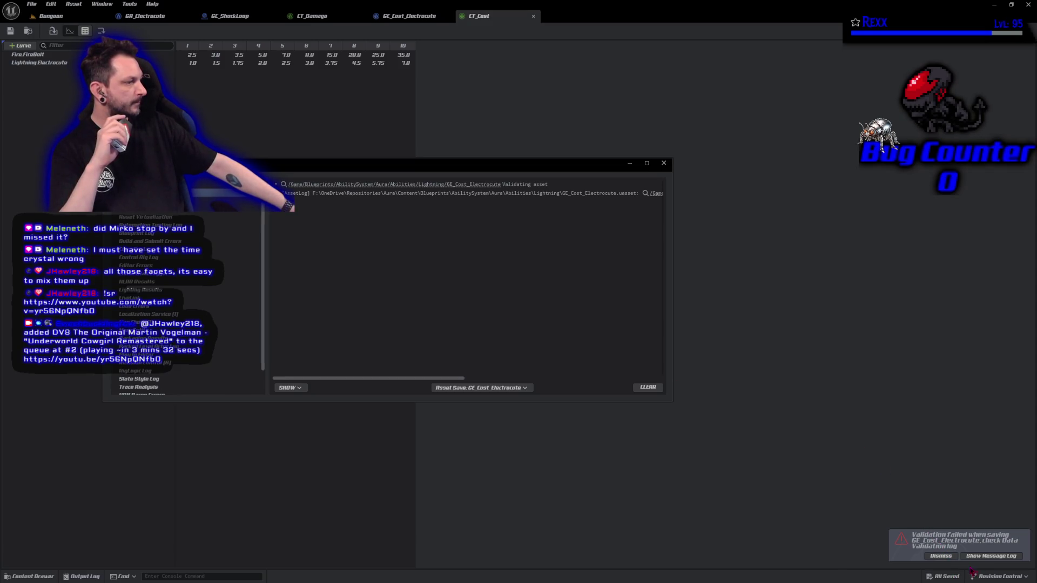
pyautogui.click(934, 555)
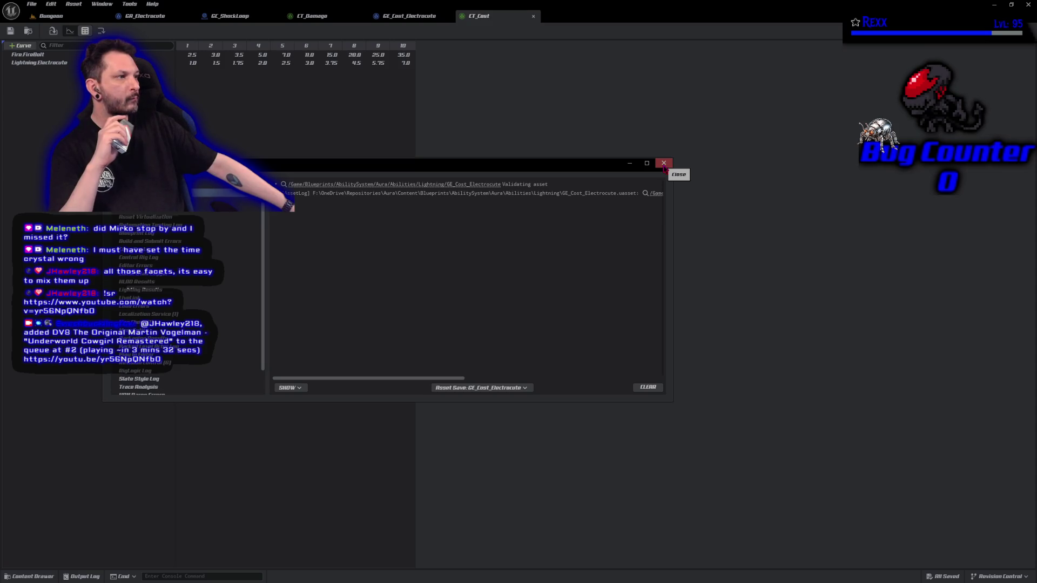
pyautogui.click(664, 164)
pyautogui.click(409, 15)
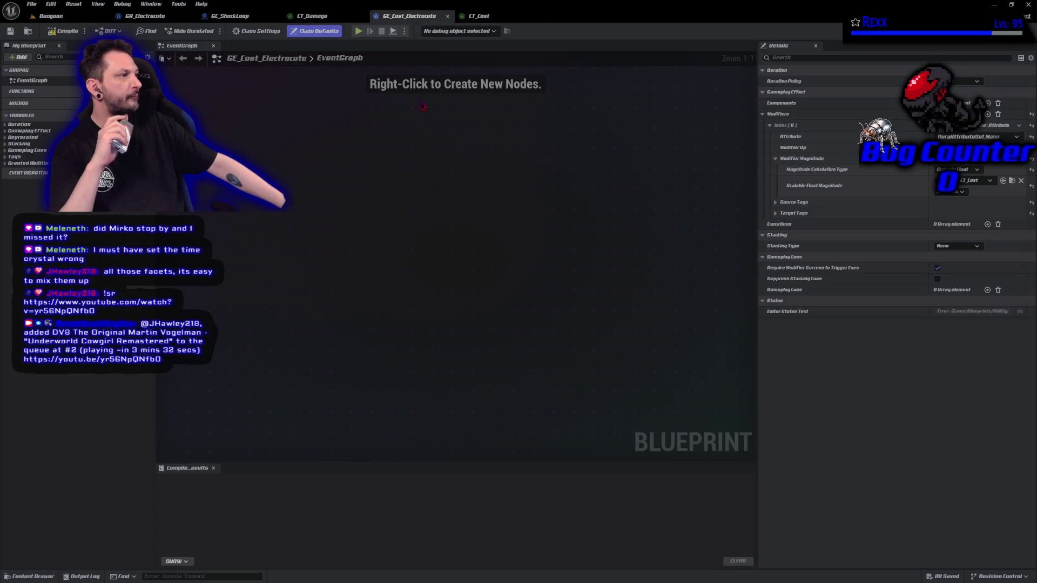
# - Point the cost magnitude at CT_Cost's Lightning.Electrocute row, then compile and save GE_Cost_Electrocute
pyautogui.click(950, 192)
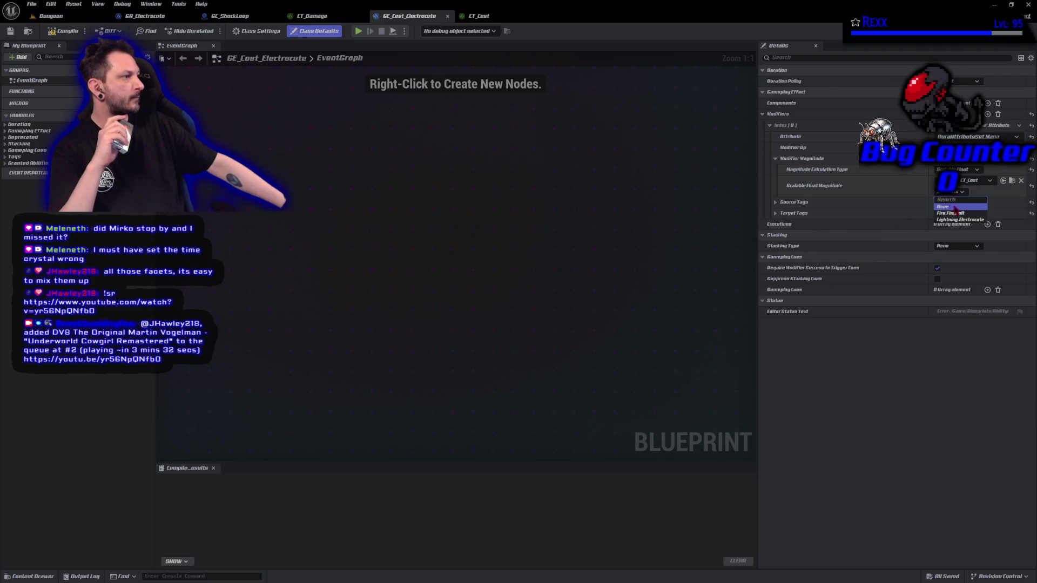
pyautogui.click(959, 219)
pyautogui.click(63, 31)
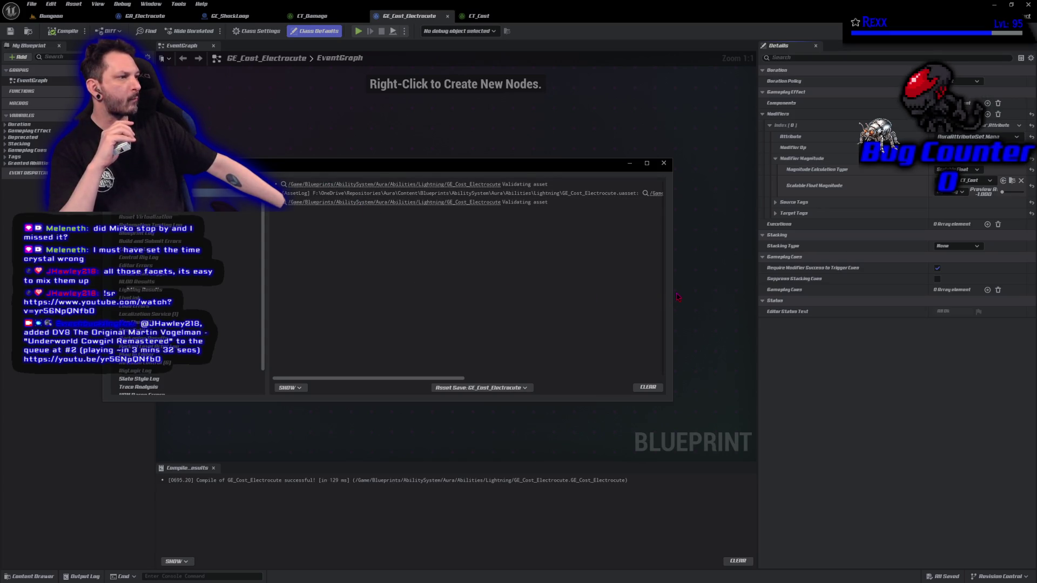
# - Read and dismiss the asset save log, then return to the GA_Electrocute blueprint
pyautogui.moveTo(674, 288); pyautogui.dragTo(745, 288)
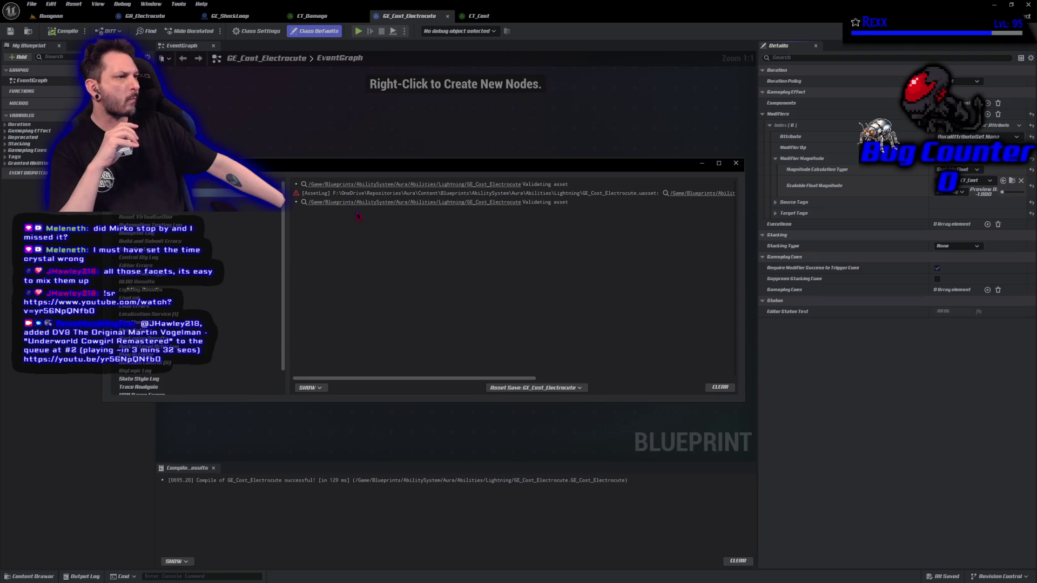
pyautogui.click(736, 163)
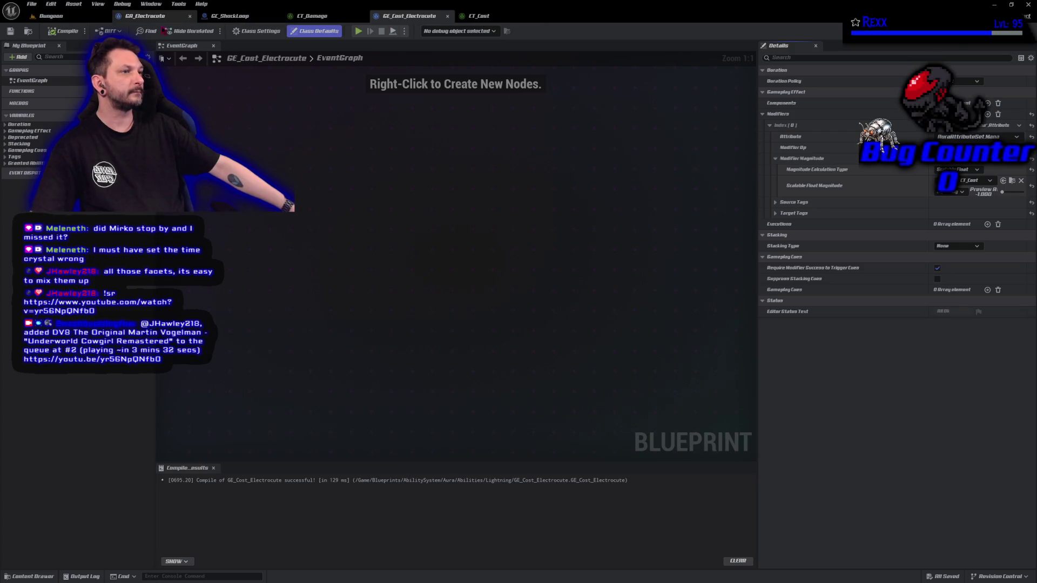
pyautogui.click(141, 17)
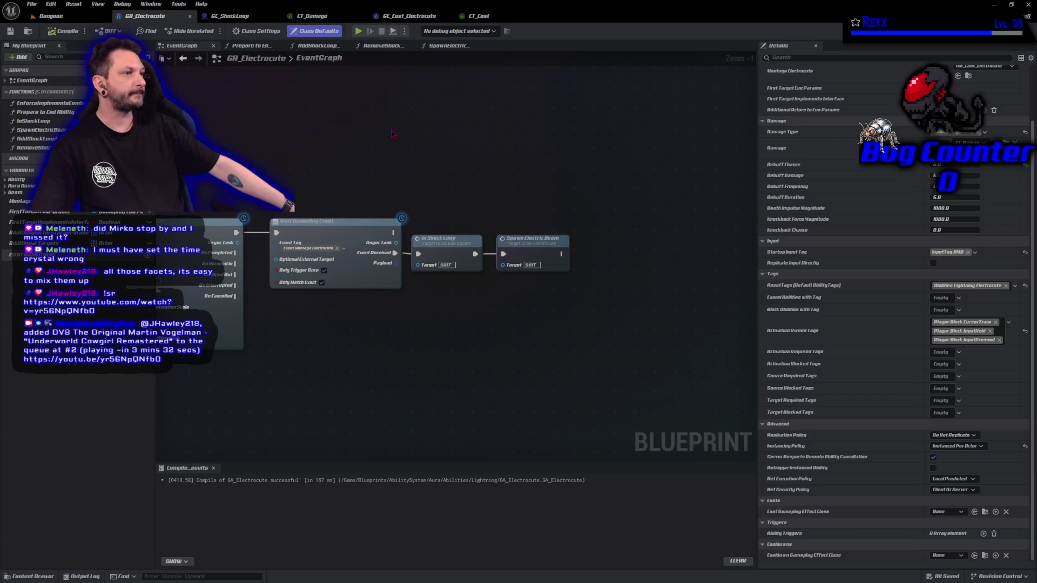
# - Set GA_Electrocute's Cost Gameplay Effect Class to GE_Cost_Electrocute, then compile and save
pyautogui.click(946, 516)
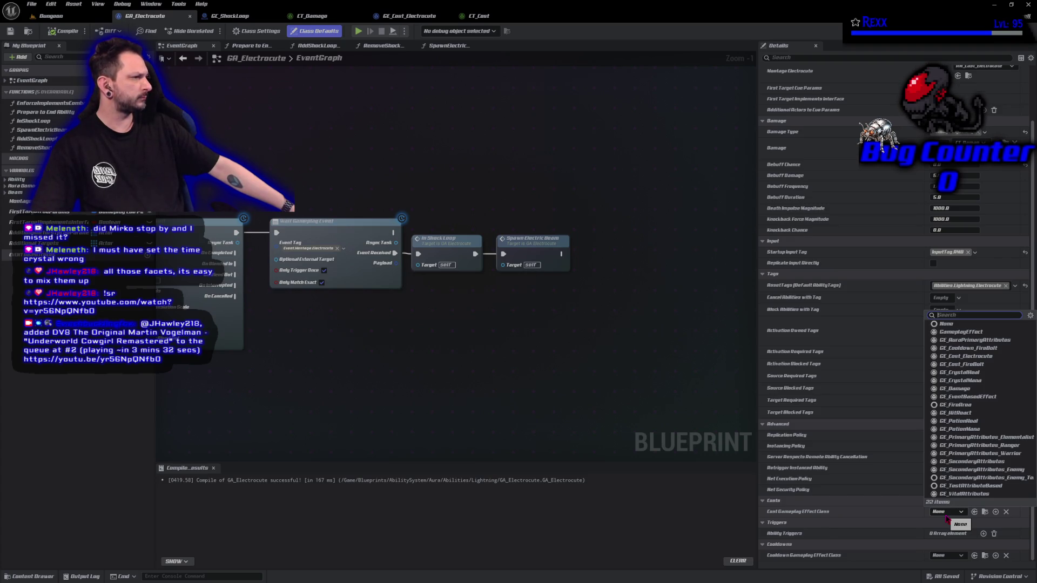
pyautogui.click(983, 357)
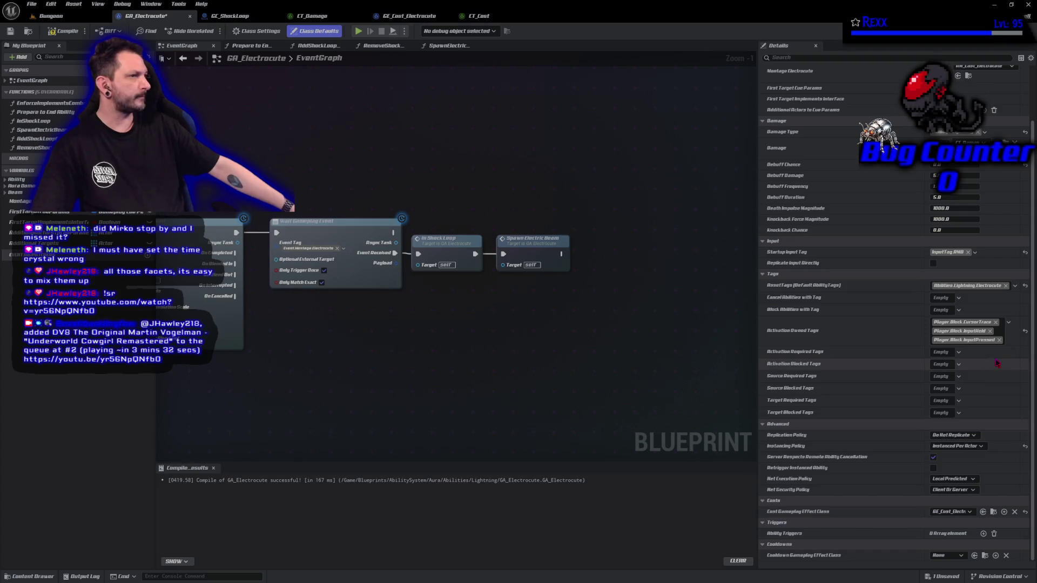
pyautogui.click(63, 31)
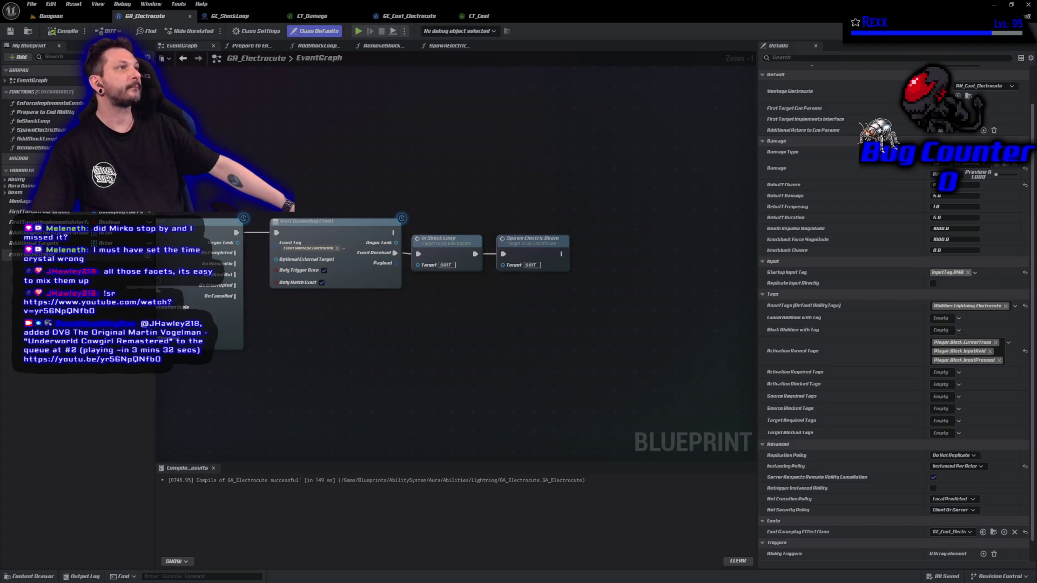
pyautogui.scroll(-2, 894, 501)
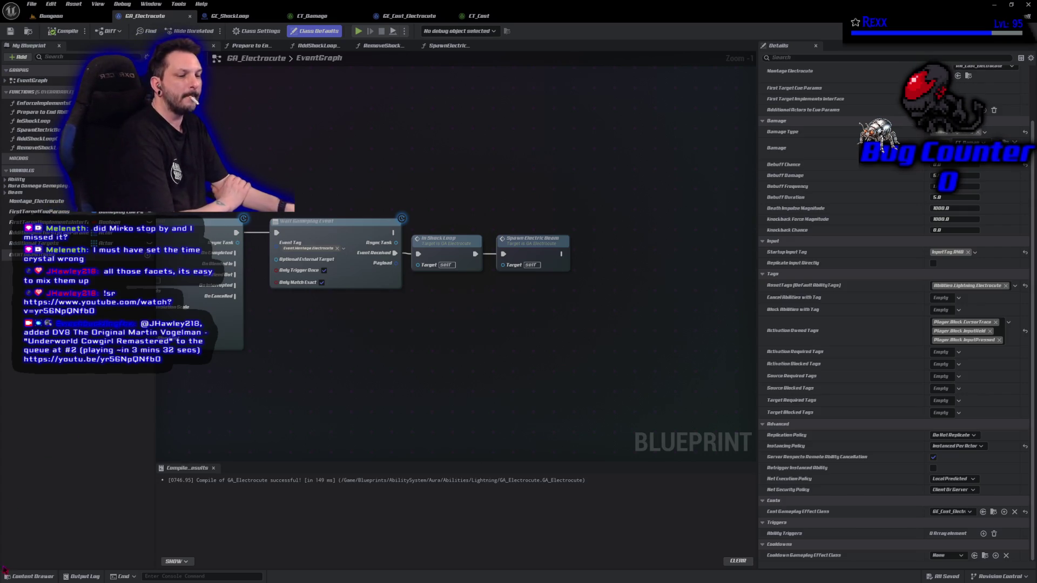
# - Create a new GameplayEffect-based Blueprint in the Lightning abilities folder
pyautogui.click(43, 579)
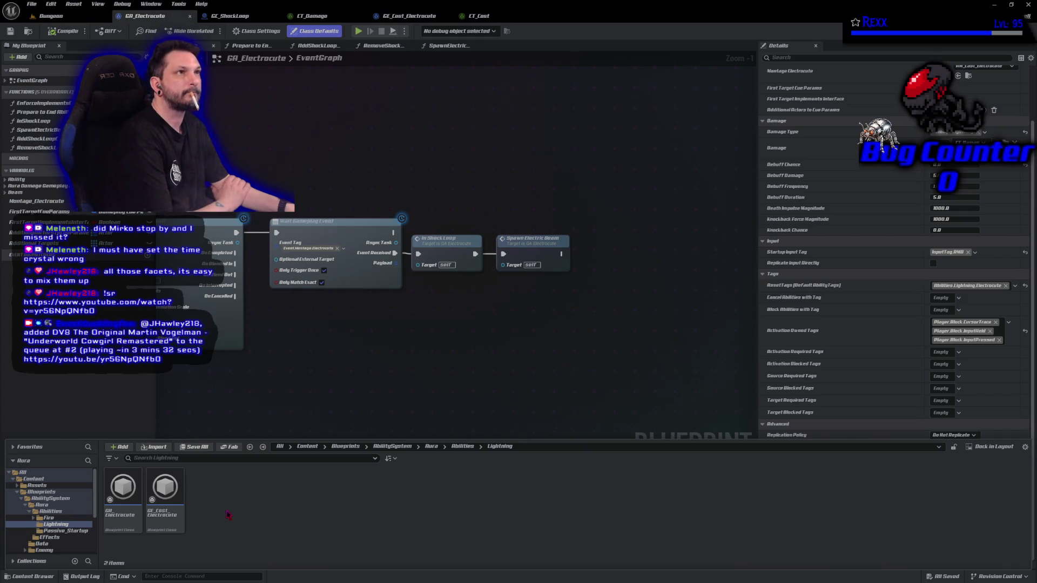
pyautogui.rightClick(229, 515)
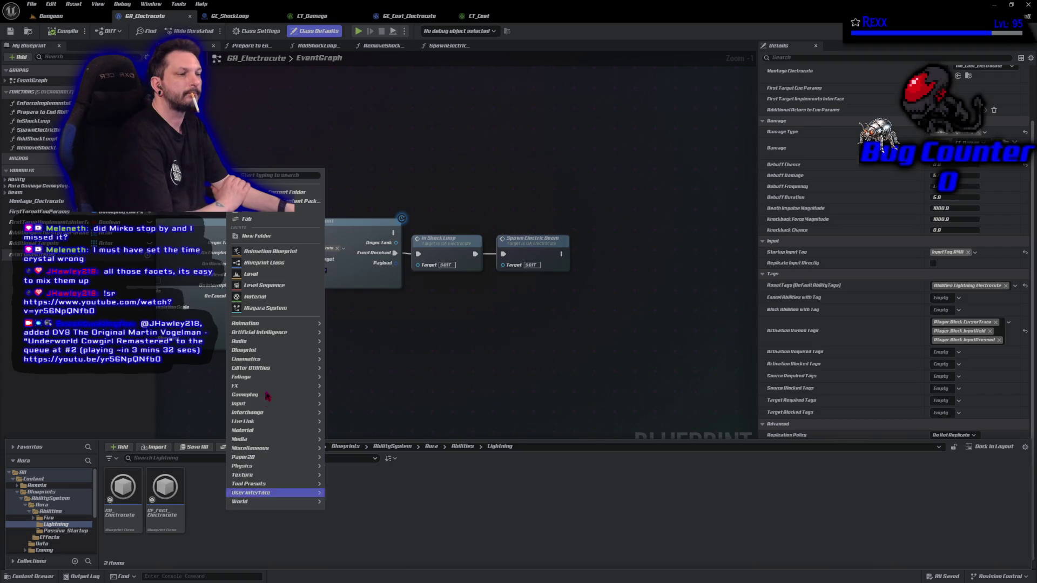
pyautogui.click(263, 264)
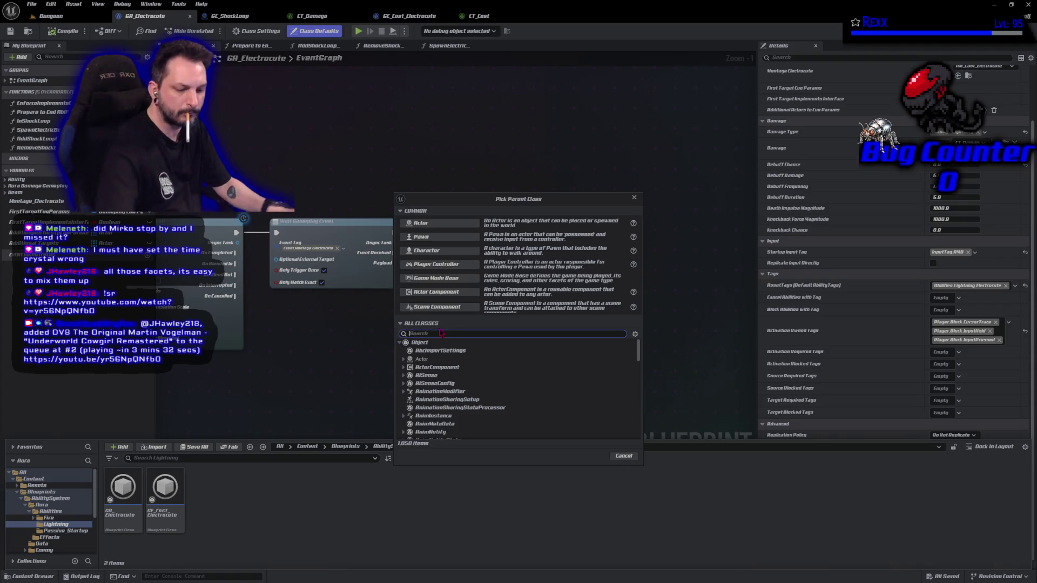
pyautogui.write('gameplay')
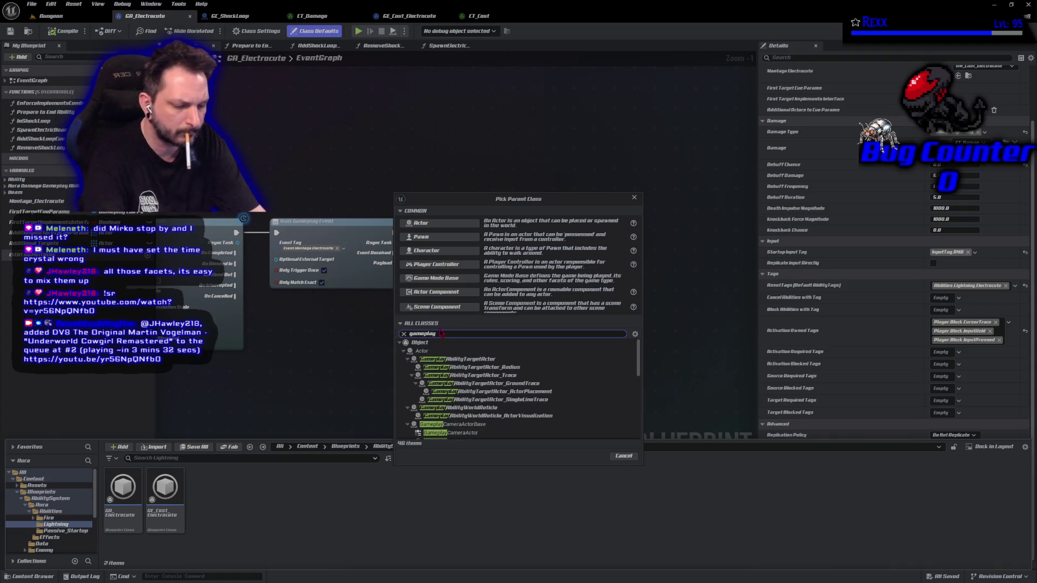
pyautogui.write('Effec')
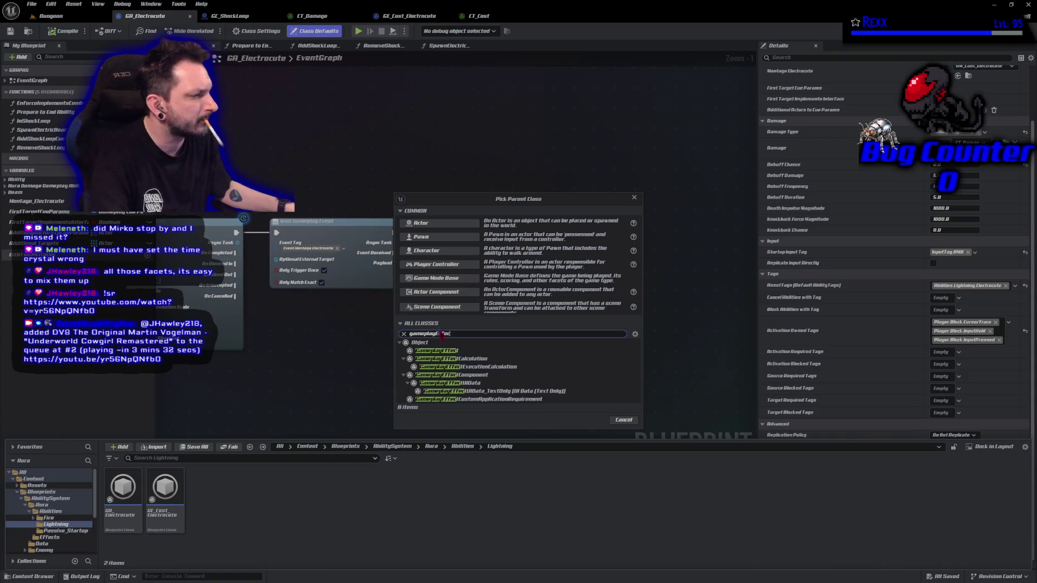
pyautogui.click(459, 351)
pyautogui.click(590, 424)
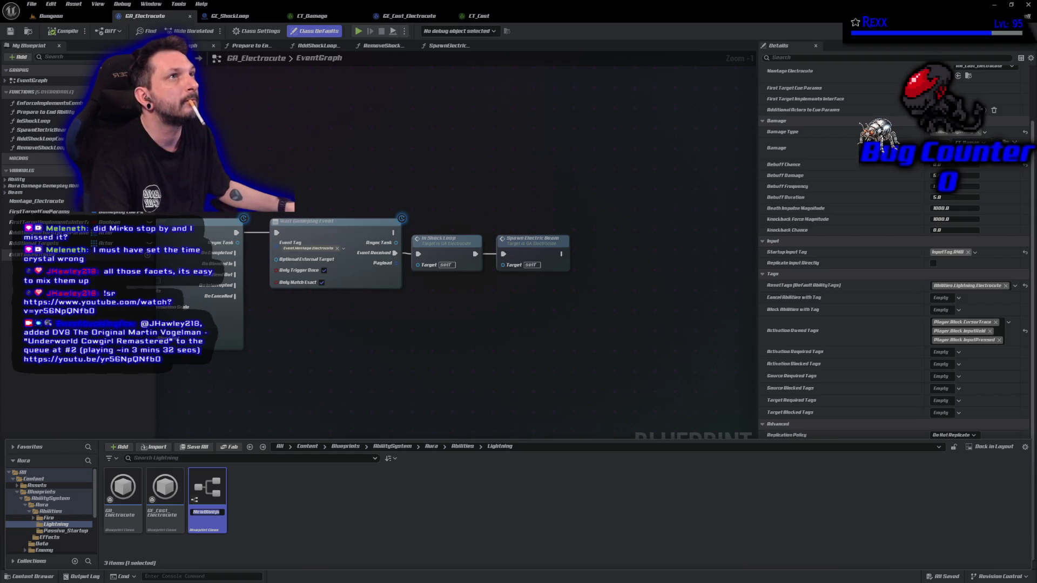
pyautogui.press('Return')
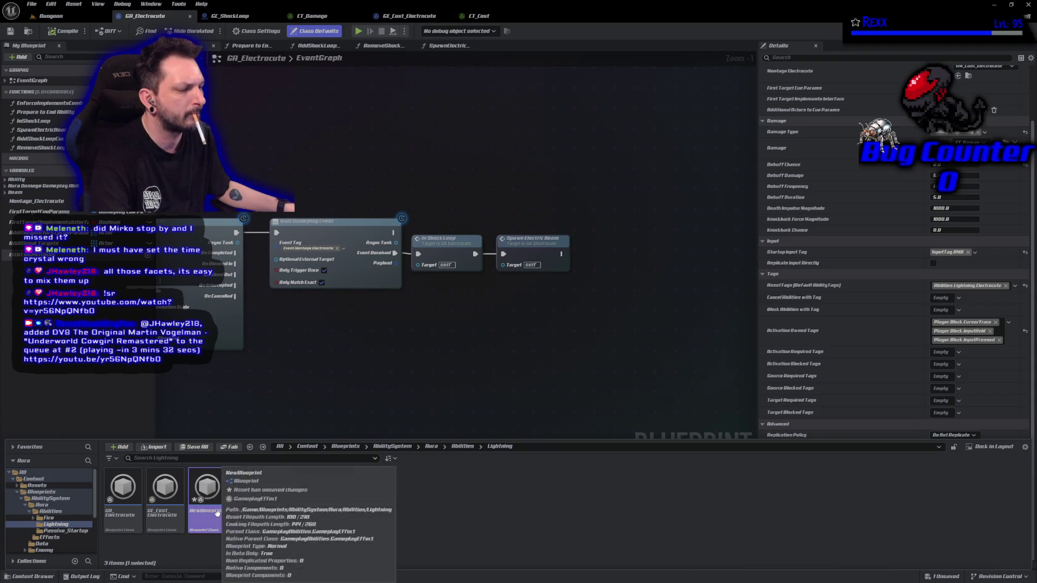
# - Rename the new blueprint to GE_Cooldown_Electrocute and open it for editing
pyautogui.press('F2')
pyautogui.write('GE')
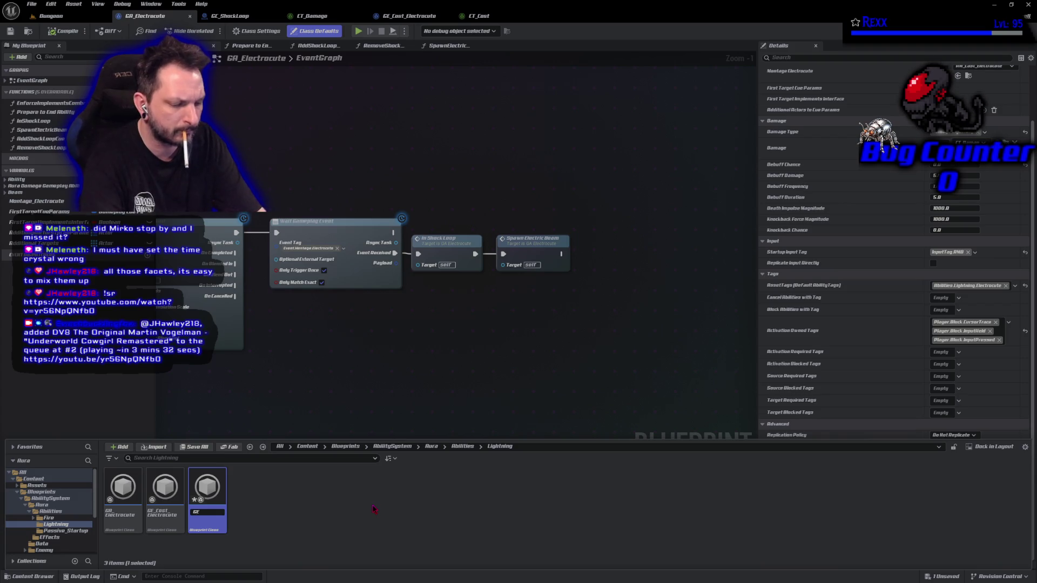
pyautogui.write('_Cooldown_')
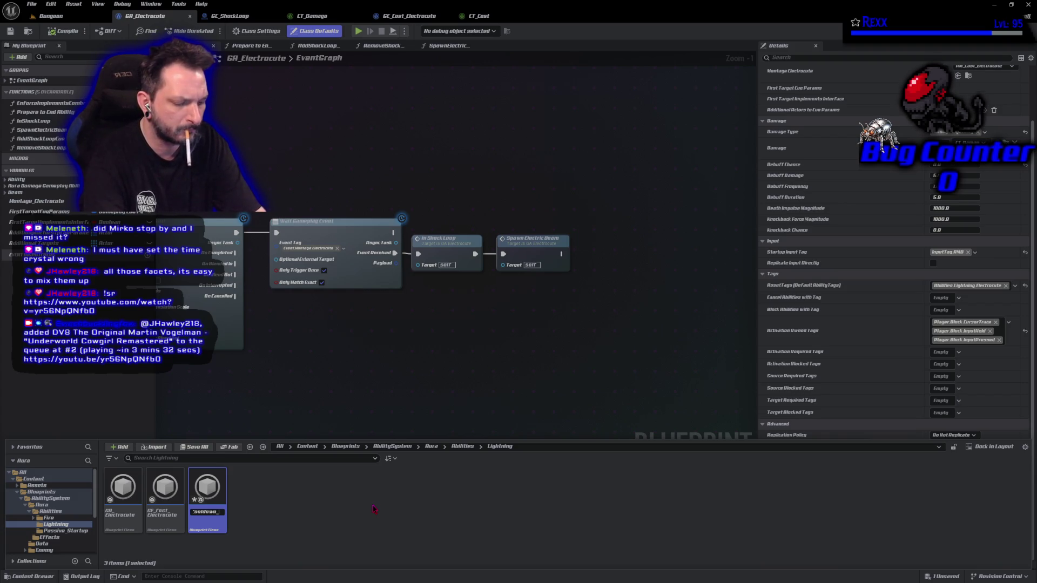
pyautogui.write('Electrocute')
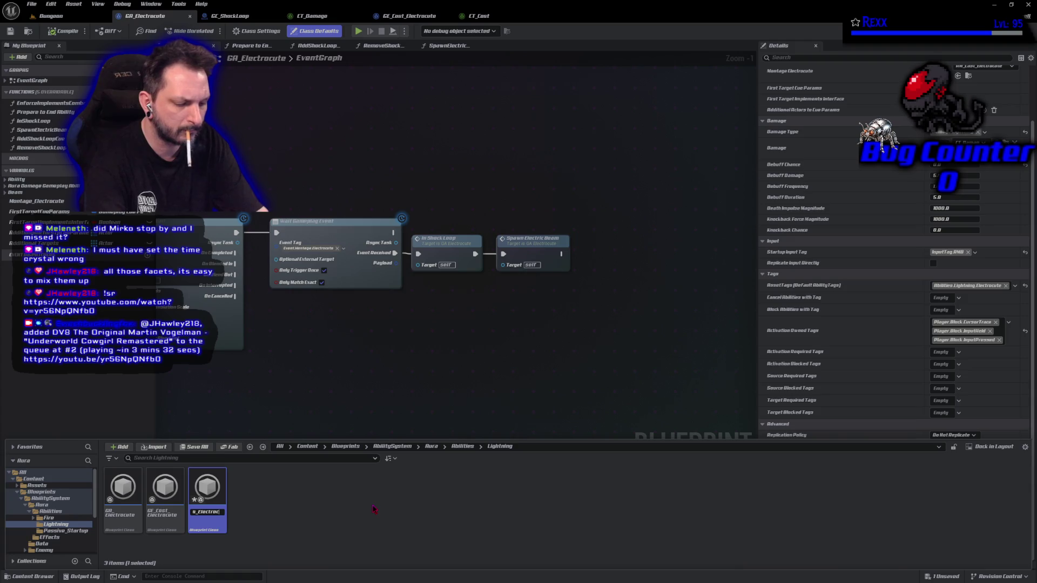
pyautogui.press('Return')
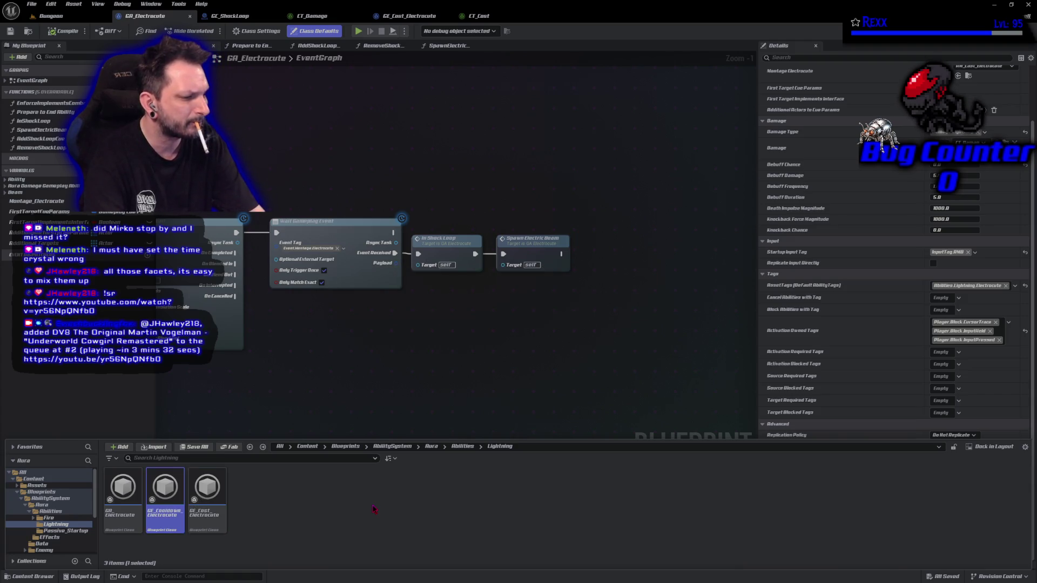
pyautogui.press('Return')
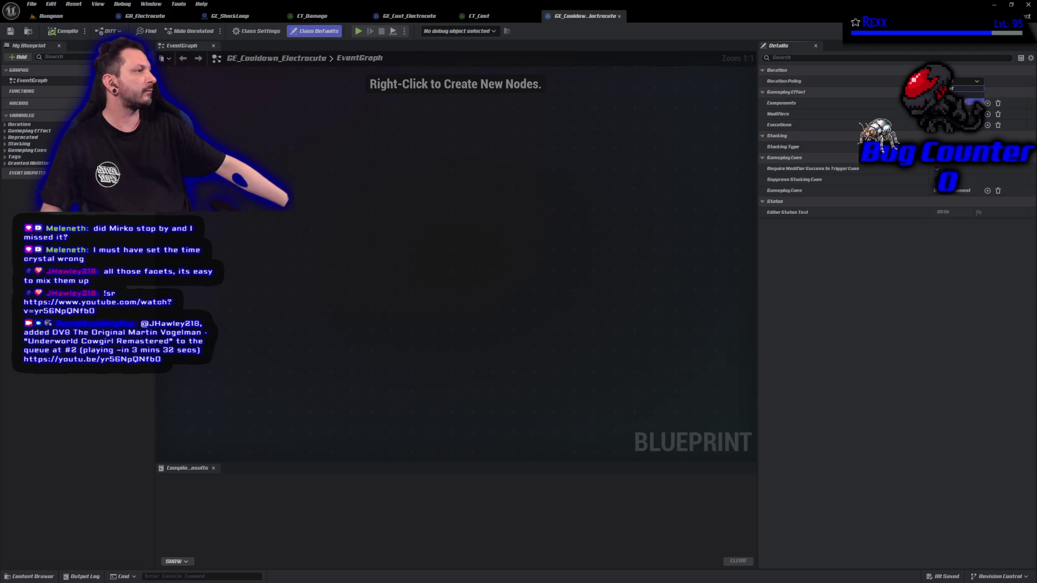
# - Give GE_Cooldown_Electrocute a Has Duration policy with a scalable float duration, then compile
pyautogui.click(953, 108)
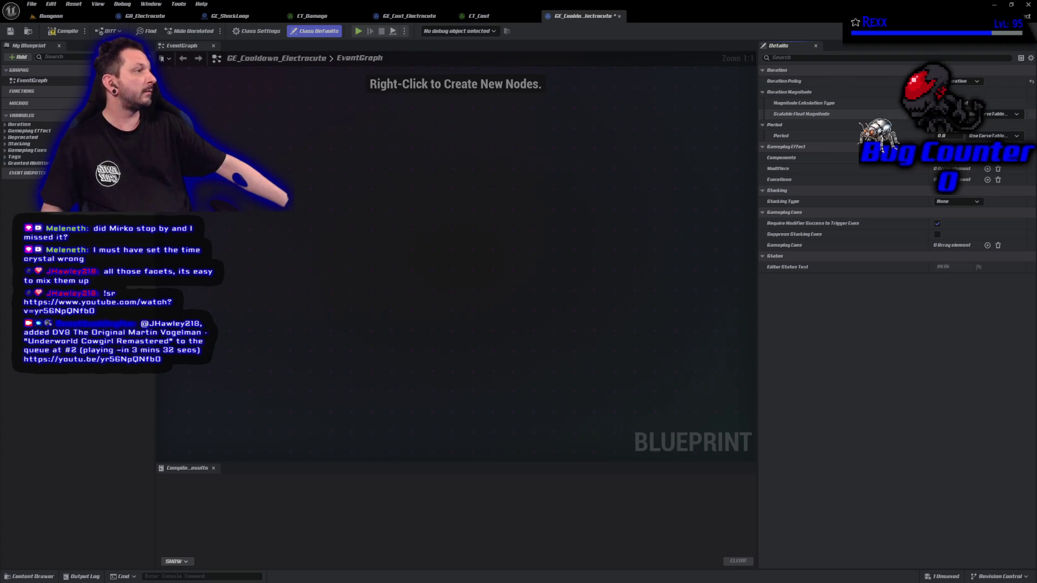
pyautogui.press('Return')
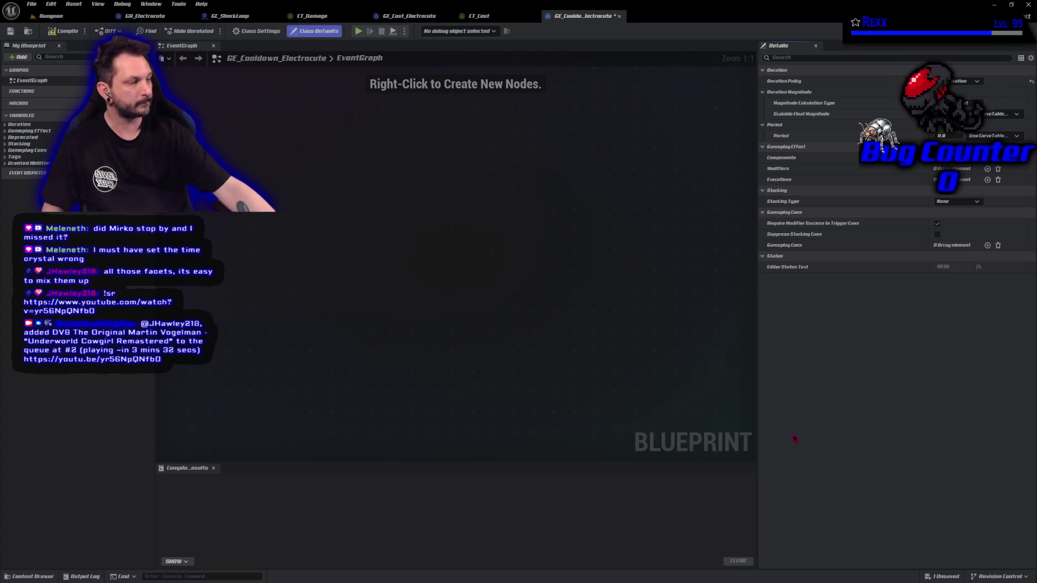
pyautogui.click(67, 34)
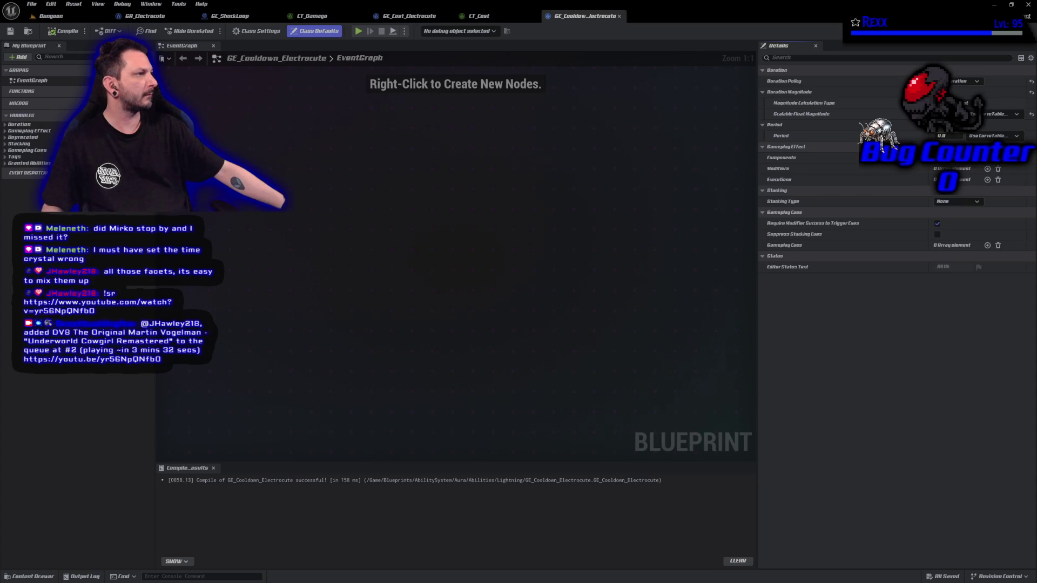
# - Add a Grant Tags to Target Actor component and expand its Add Tags settings
pyautogui.click(988, 158)
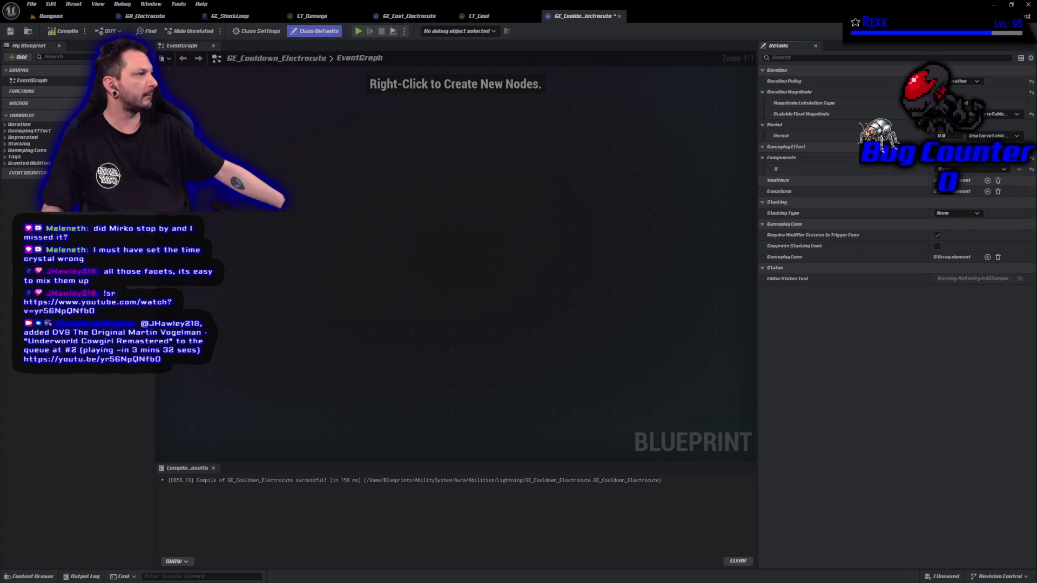
pyautogui.click(1001, 170)
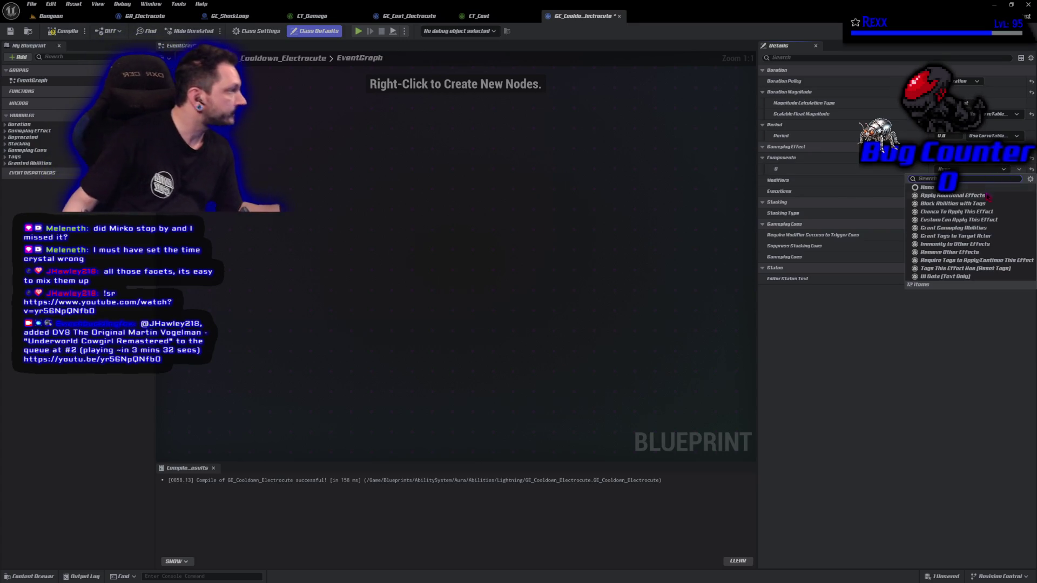
pyautogui.click(980, 236)
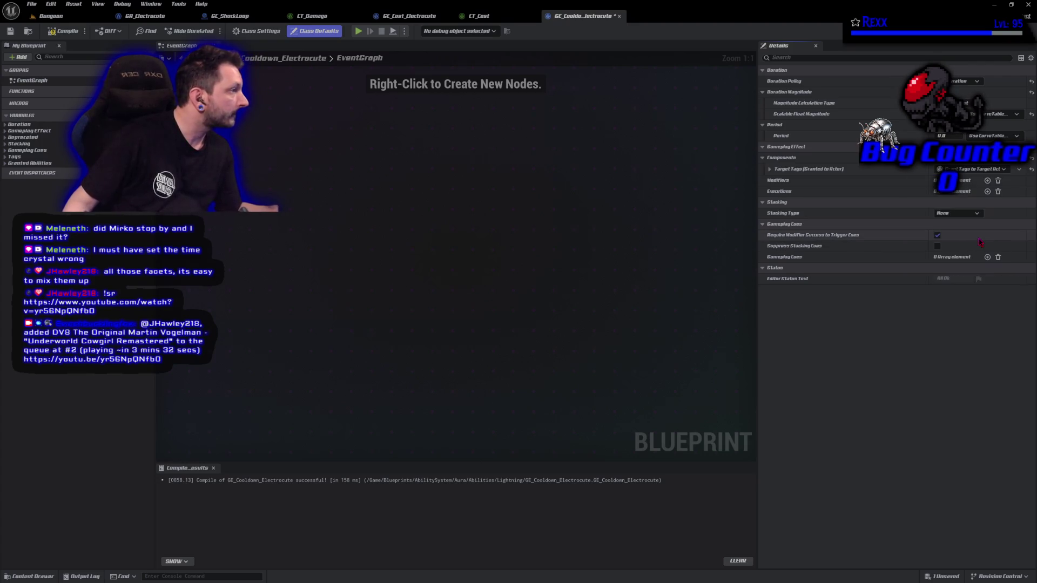
pyautogui.click(771, 169)
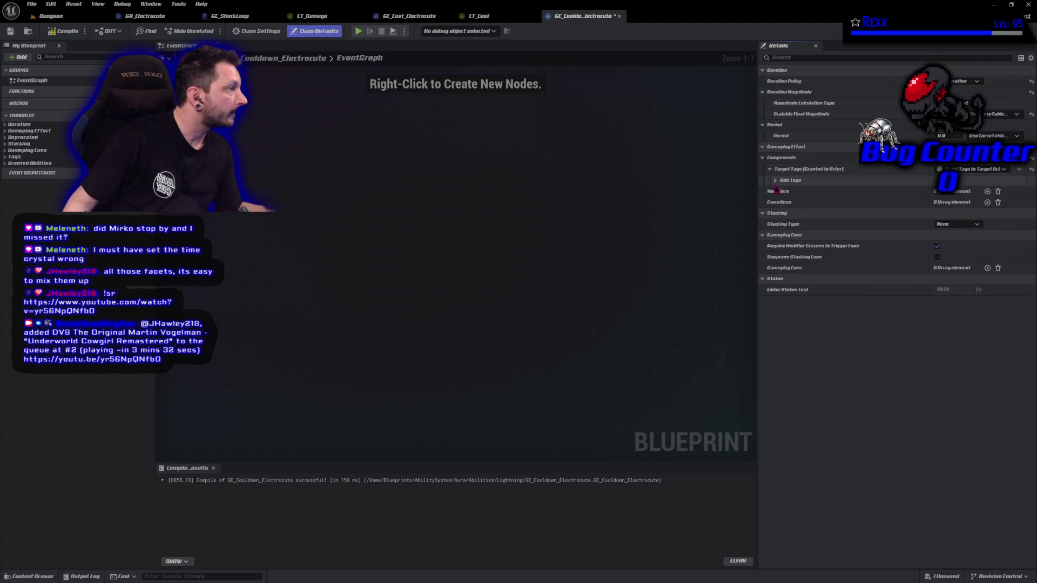
pyautogui.click(777, 181)
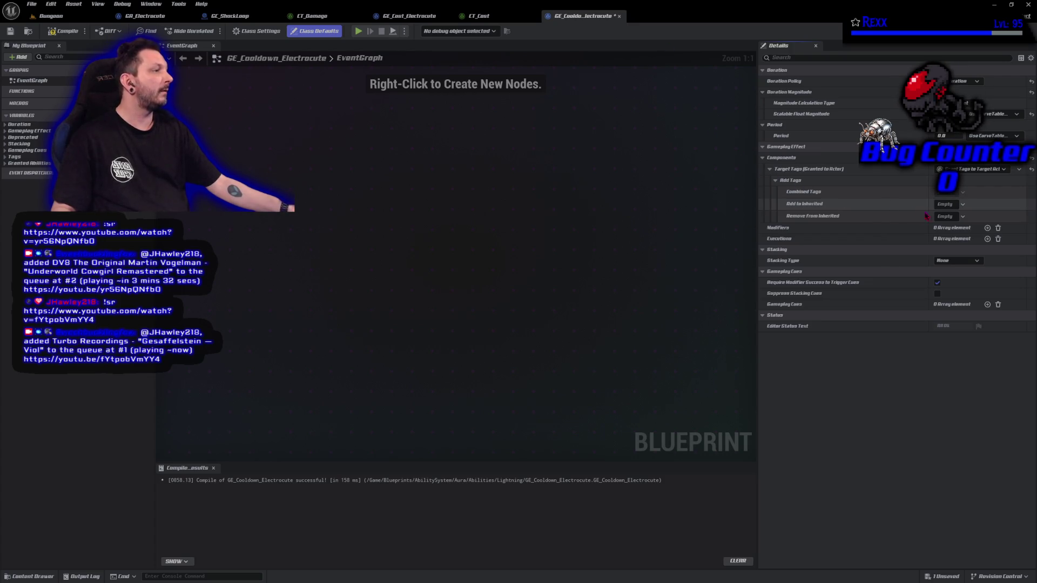
# - Add Cooldown.Lightning.Electrocute as a granted tag, recompile, and return to GA_Electrocute
pyautogui.click(942, 207)
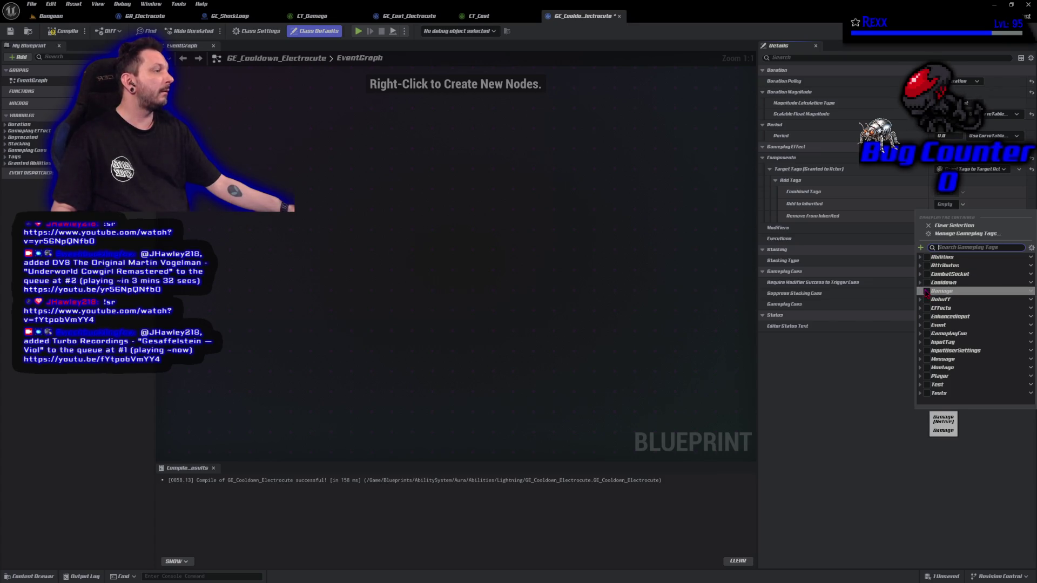
pyautogui.click(925, 284)
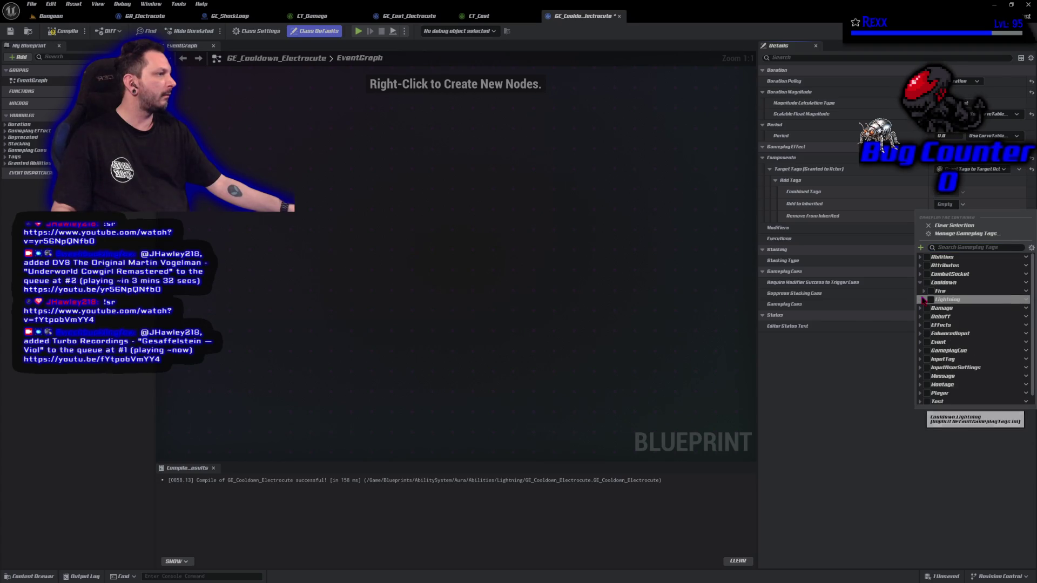
pyautogui.click(924, 299)
pyautogui.click(936, 308)
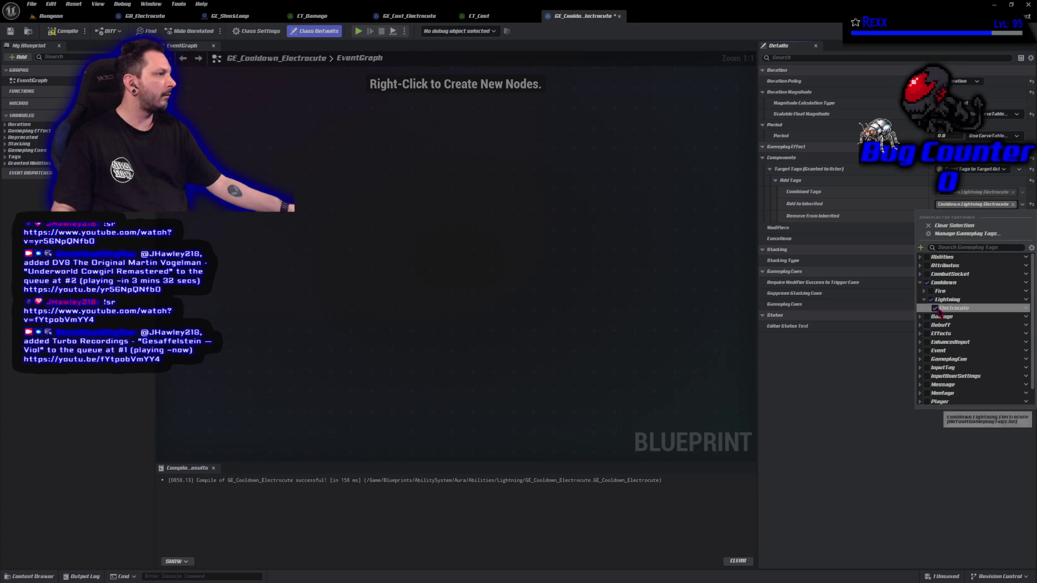
pyautogui.click(856, 394)
pyautogui.click(64, 31)
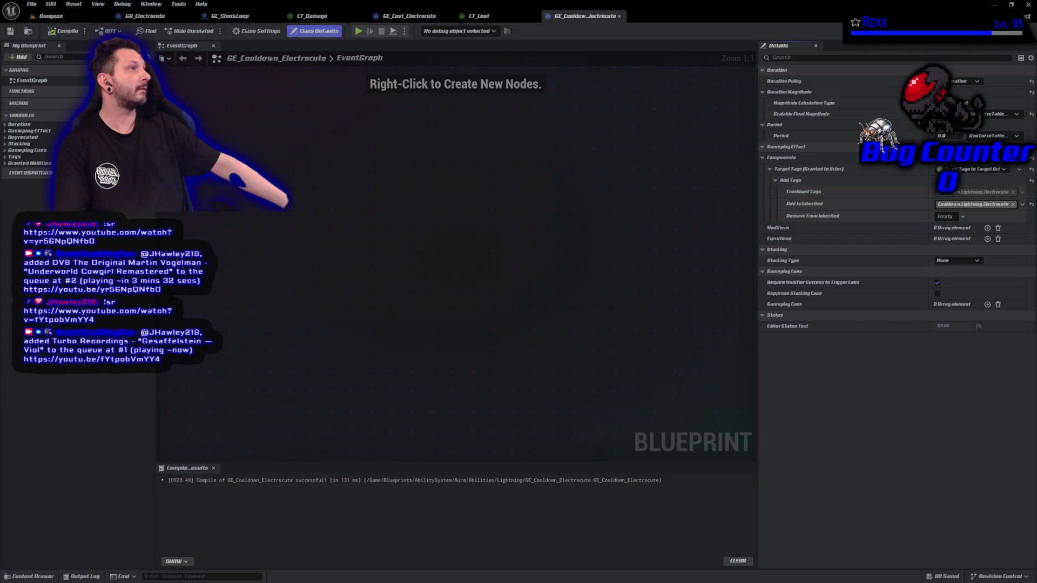
pyautogui.click(150, 17)
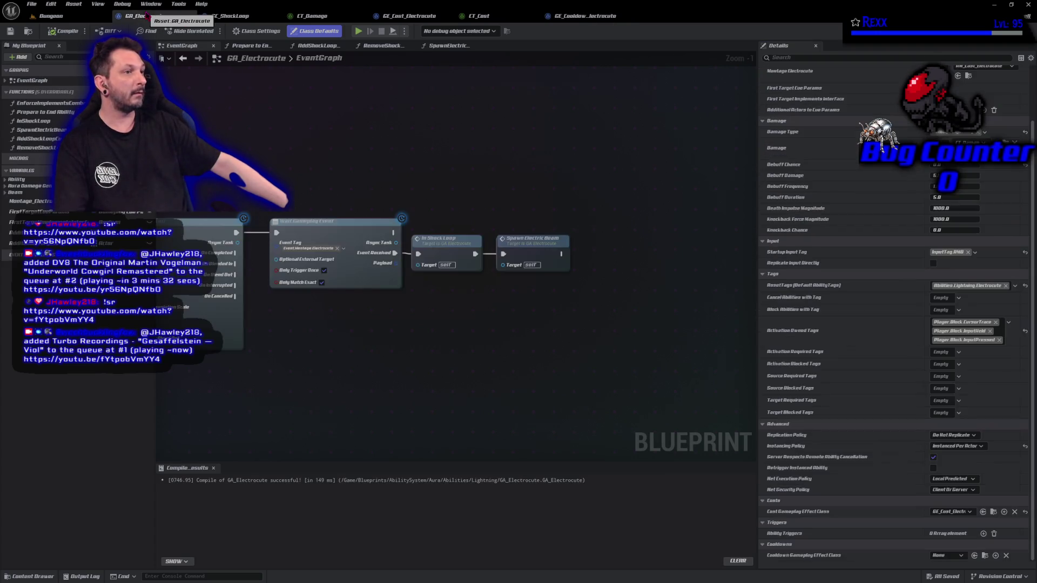
# - Set GA_Electrocute's Cooldown Gameplay Effect Class to GE_Cooldown_Electrocute, compile and save, then switch to GitHub Desktop
pyautogui.click(962, 556)
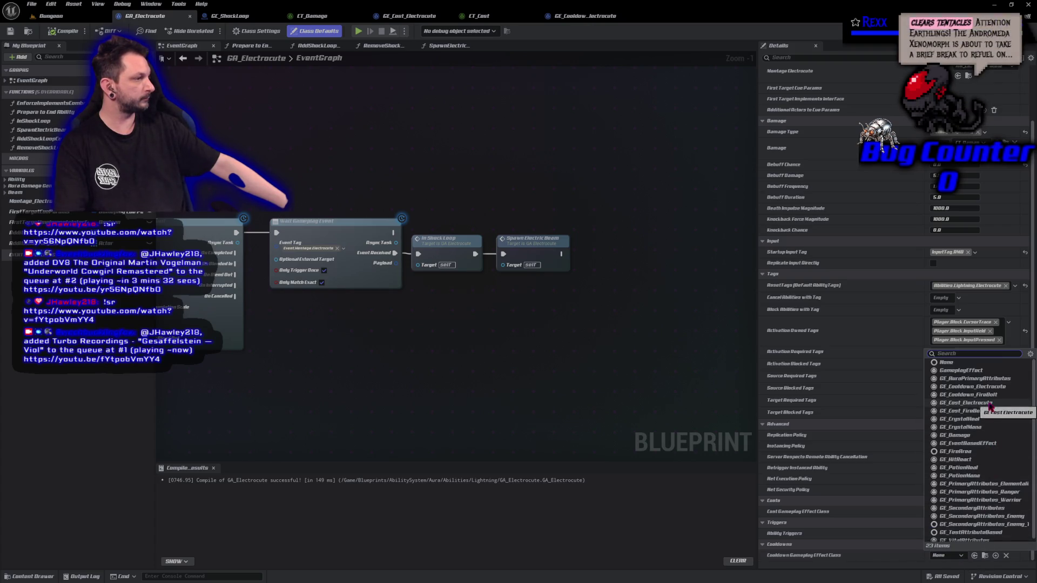
pyautogui.click(983, 387)
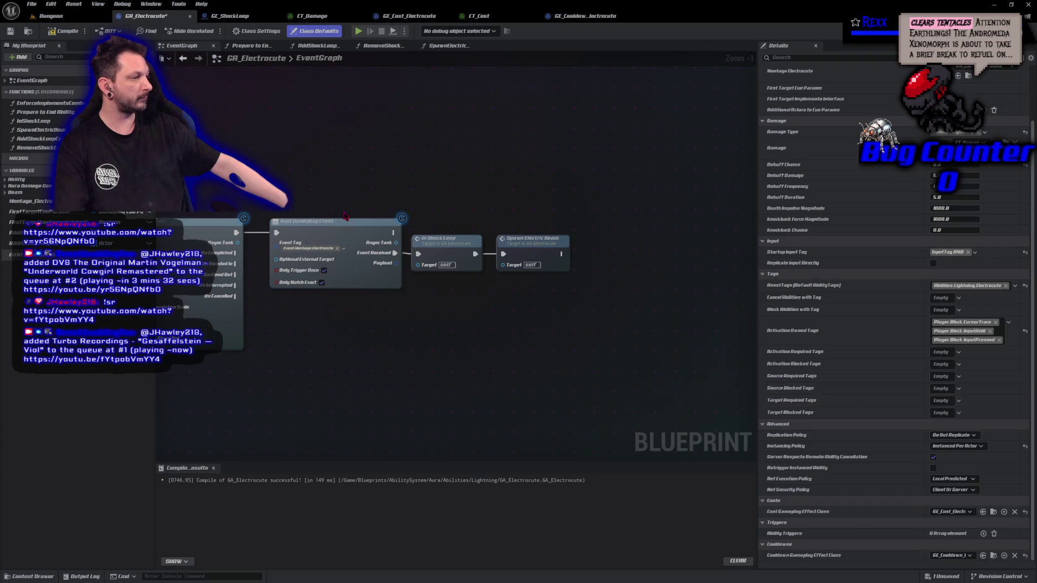
pyautogui.click(10, 31)
pyautogui.hotkey('alt', 'Tab')
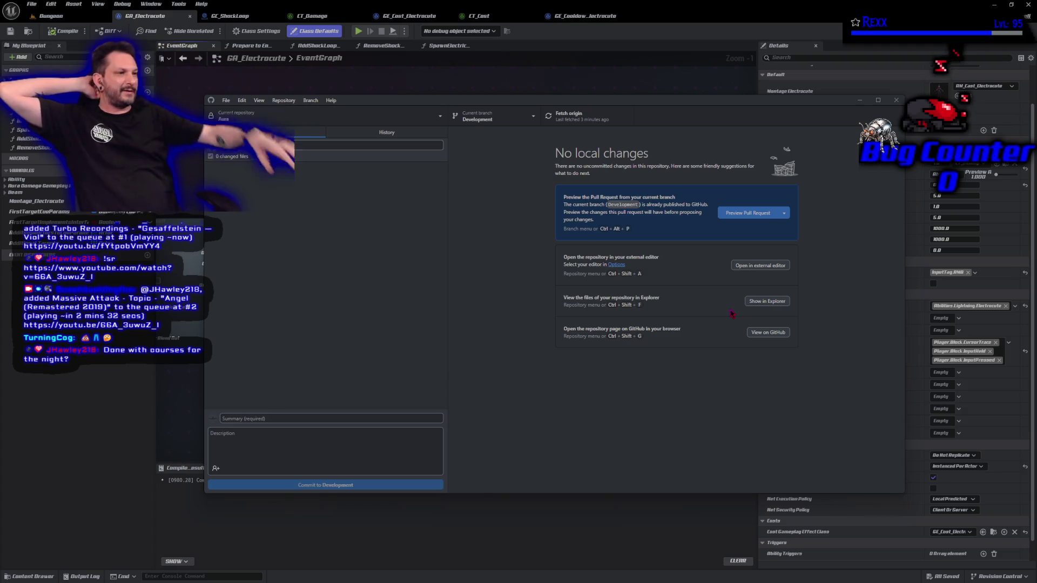
# - Show the commit history and the Electrocute Looping Sound commit's three changed files
pyautogui.click(385, 133)
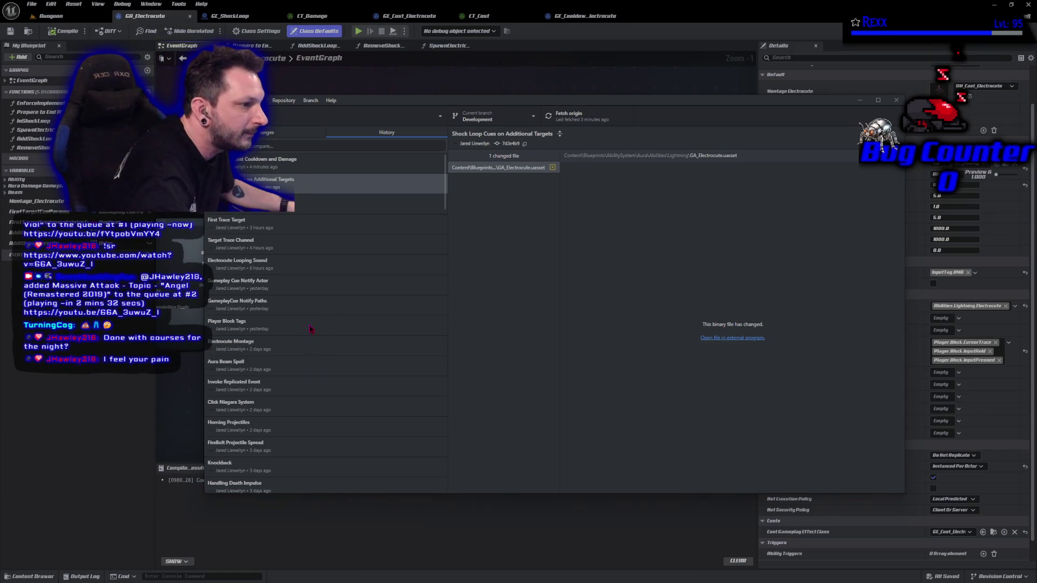
pyautogui.click(295, 265)
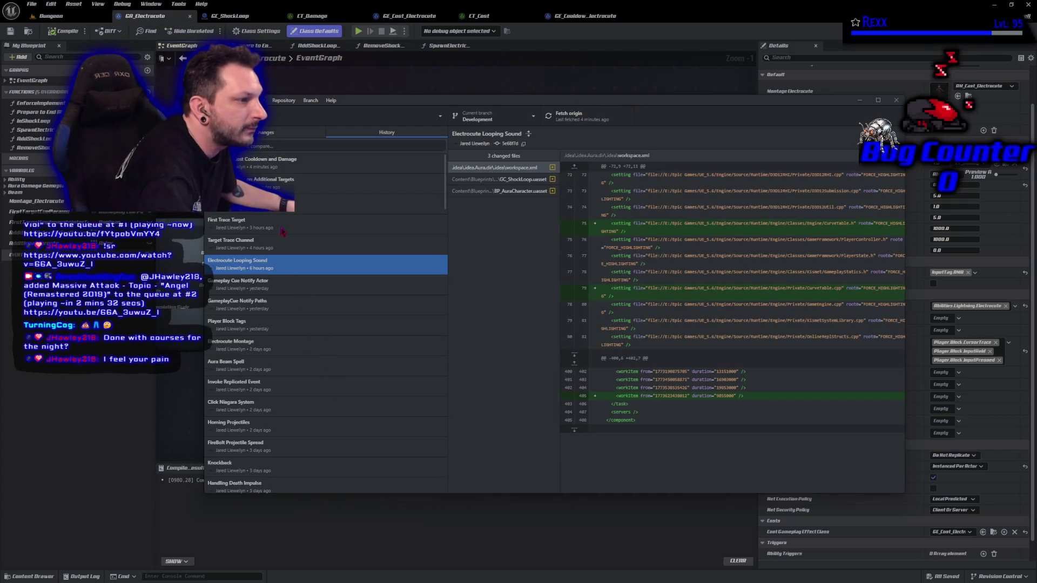
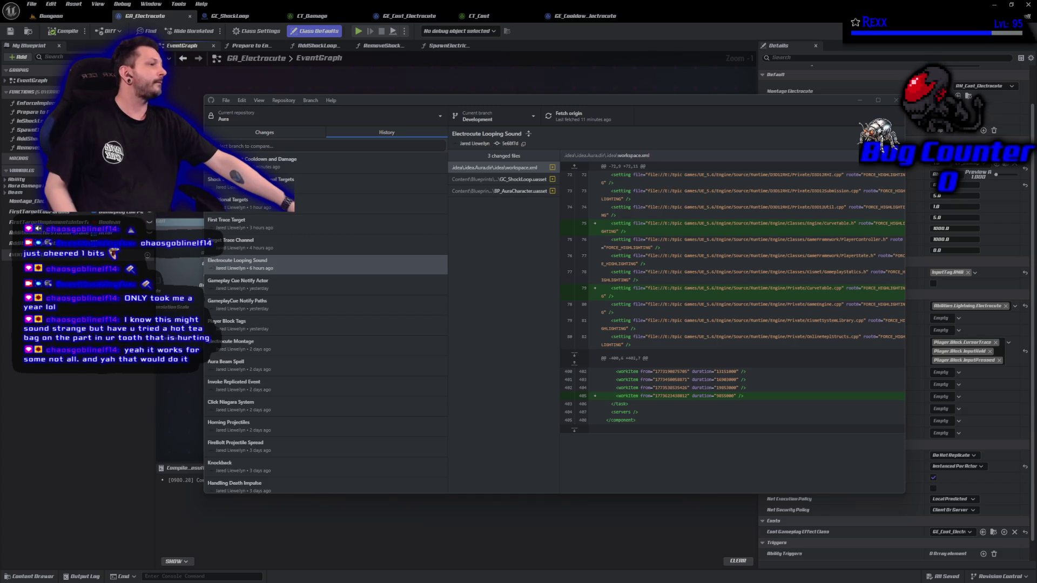
# - Leave GitHub Desktop and return to the GA_Electrocute Blueprint graph with Alt+Tab
pyautogui.hotkey('alt', 'Tab')
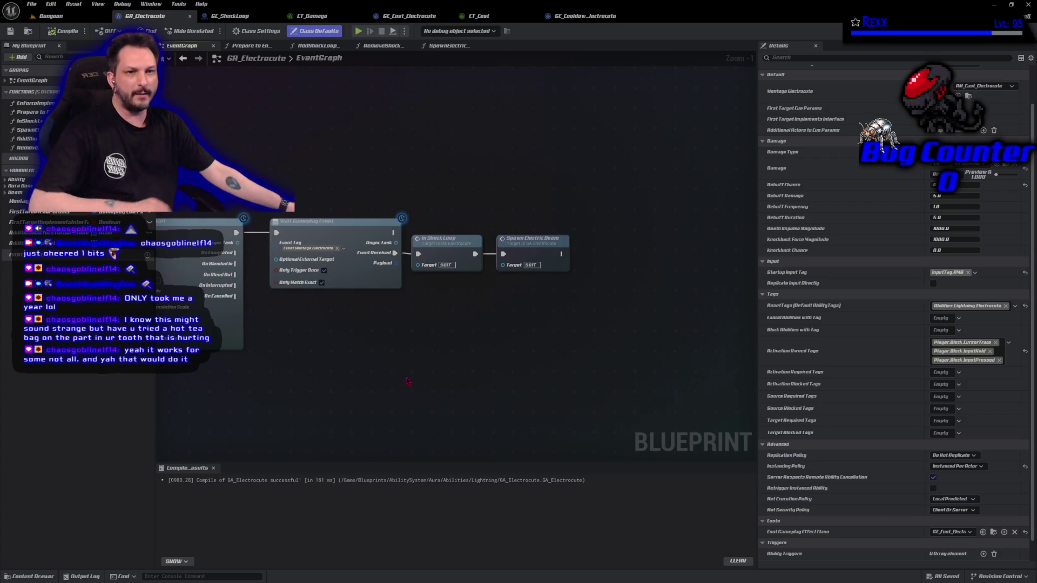
# - Exit the Unreal Editor, then close the DefaultGameplayTags.ini file in Rider
pyautogui.moveTo(412, 367)
pyautogui.mouseDown()
pyautogui.moveTo(214, 366)
pyautogui.moveTo(216, 343)
pyautogui.moveTo(258, 352)
pyautogui.mouseUp()
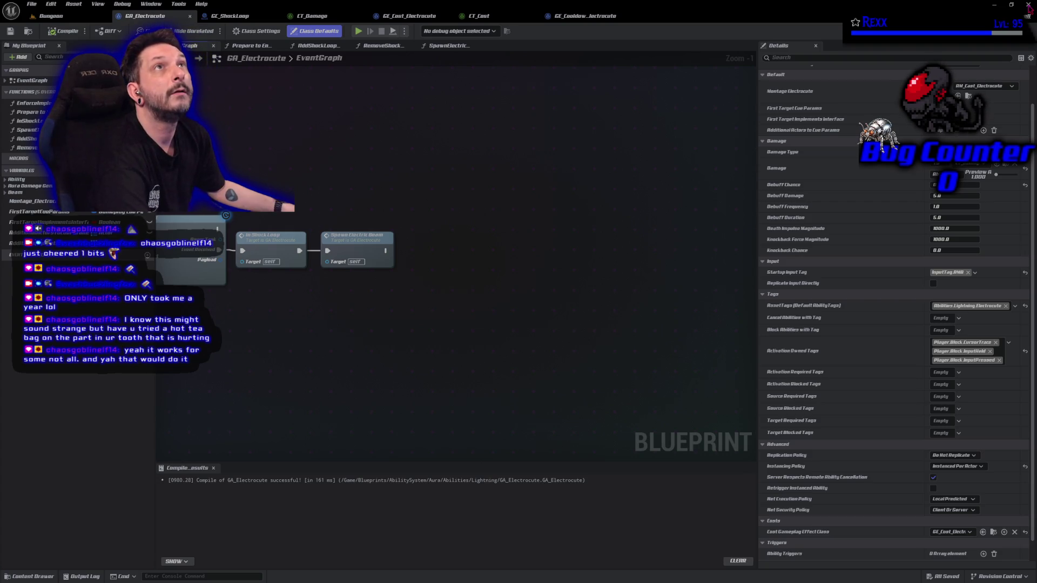
pyautogui.click(1030, 6)
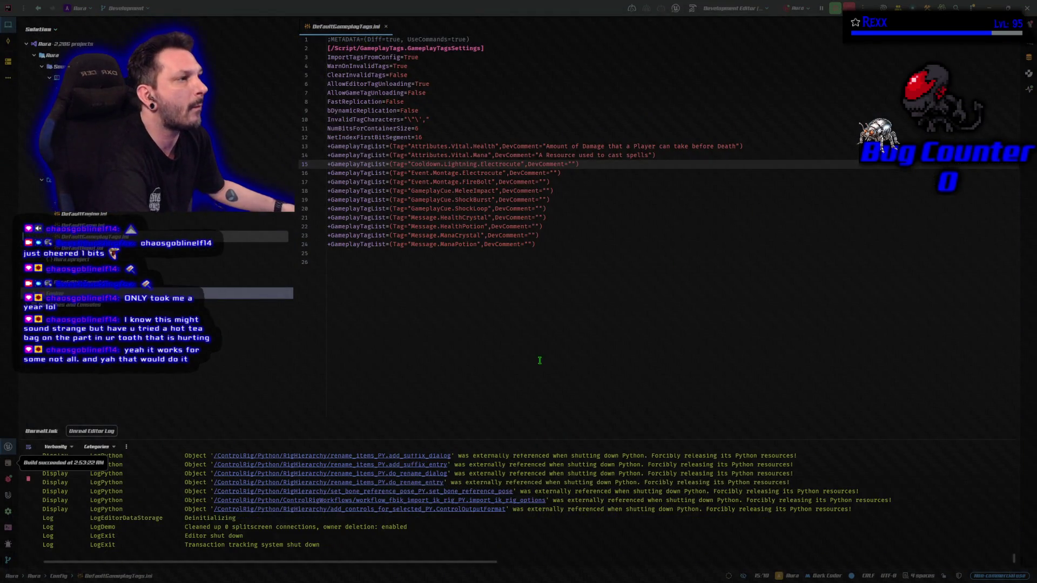
pyautogui.middleClick(325, 26)
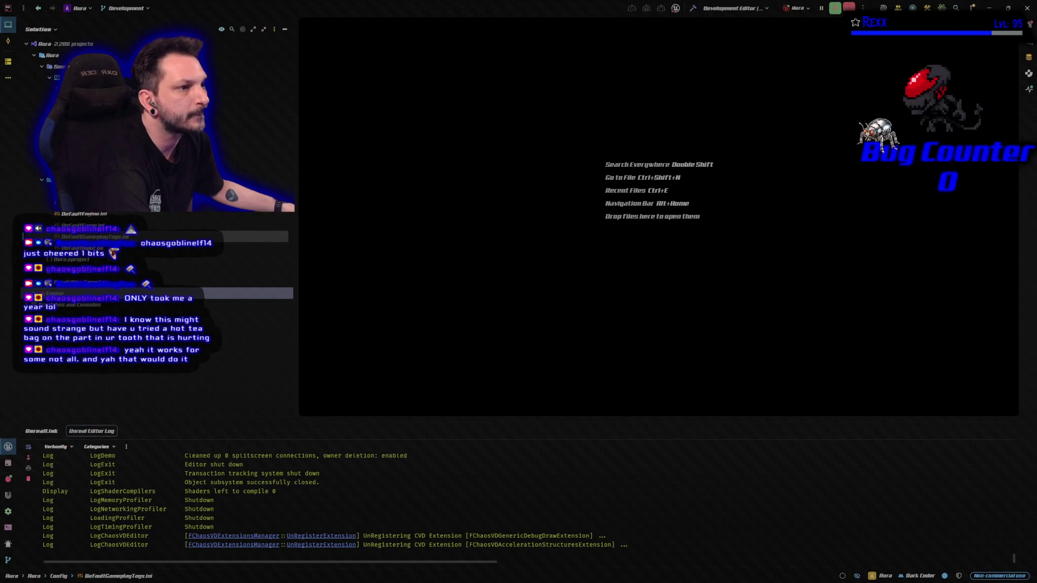